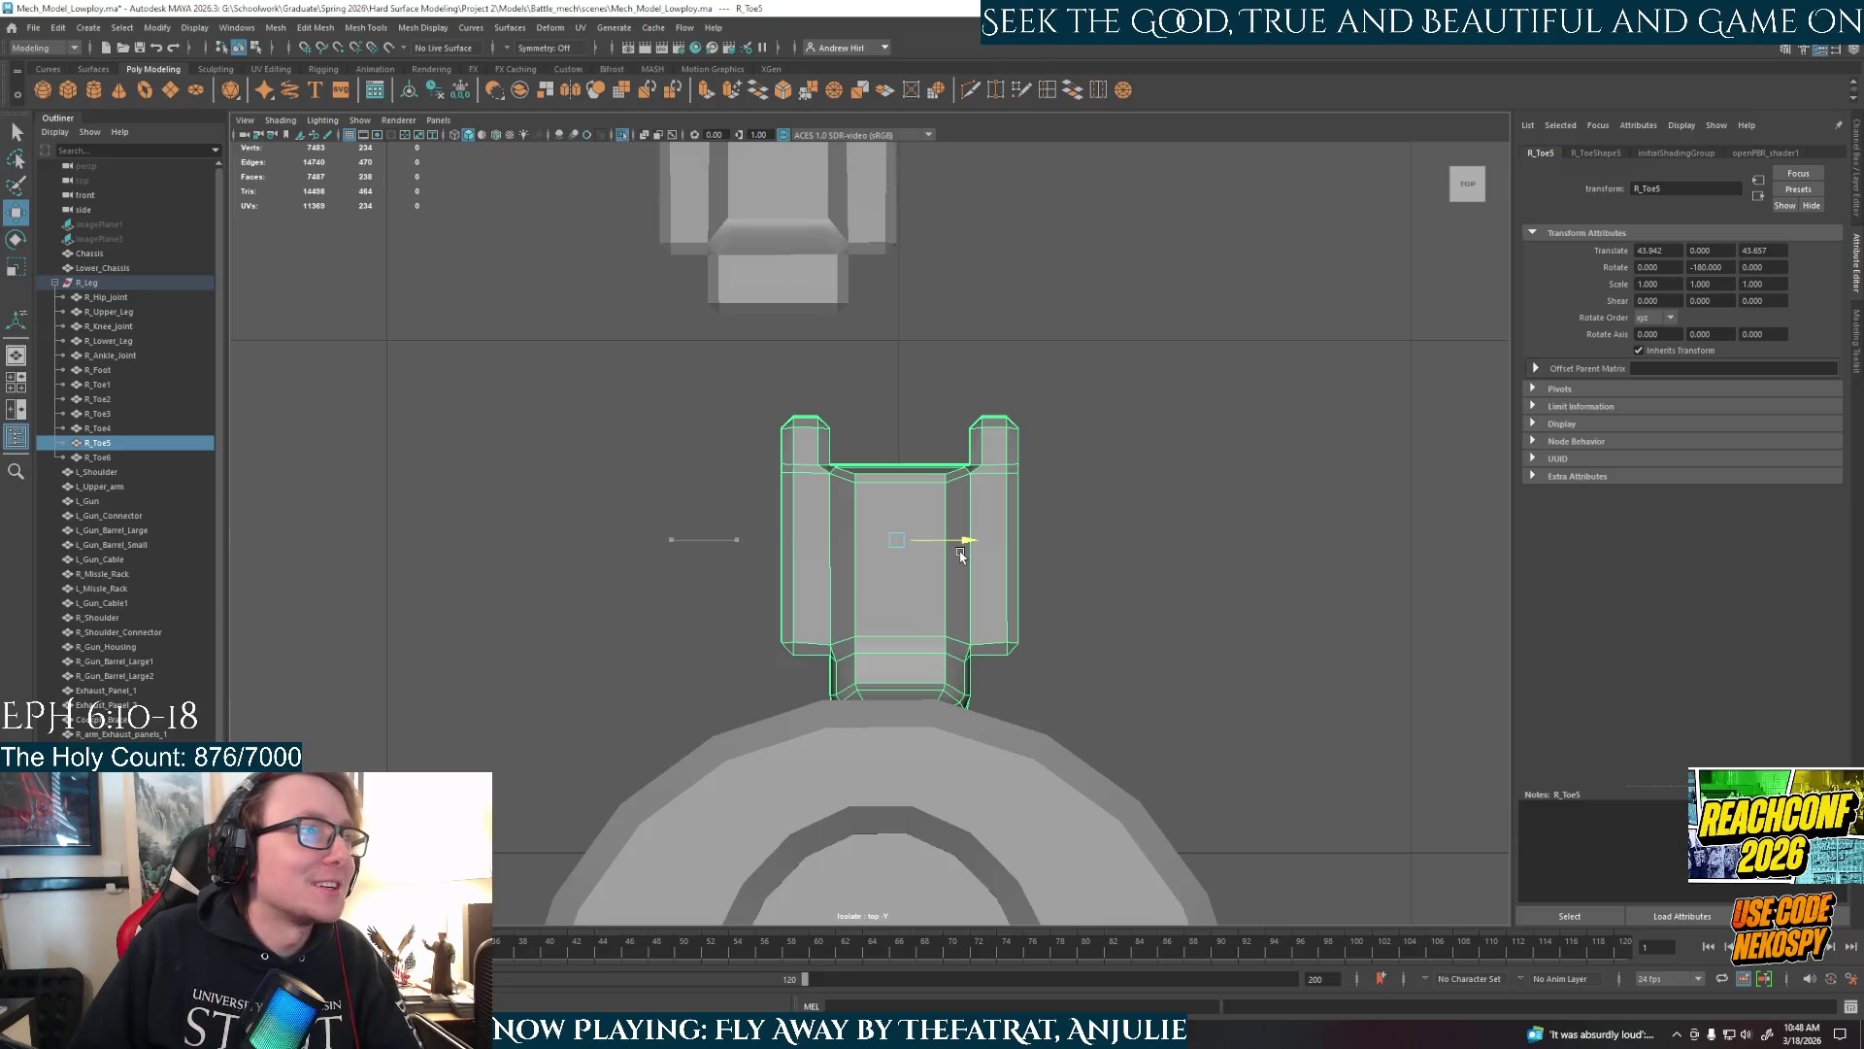
# Slide the R_Toe5 toe piece sideways along X, then orbit to inspect it.
pyautogui.moveTo(960, 553); pyautogui.dragTo(959, 547)
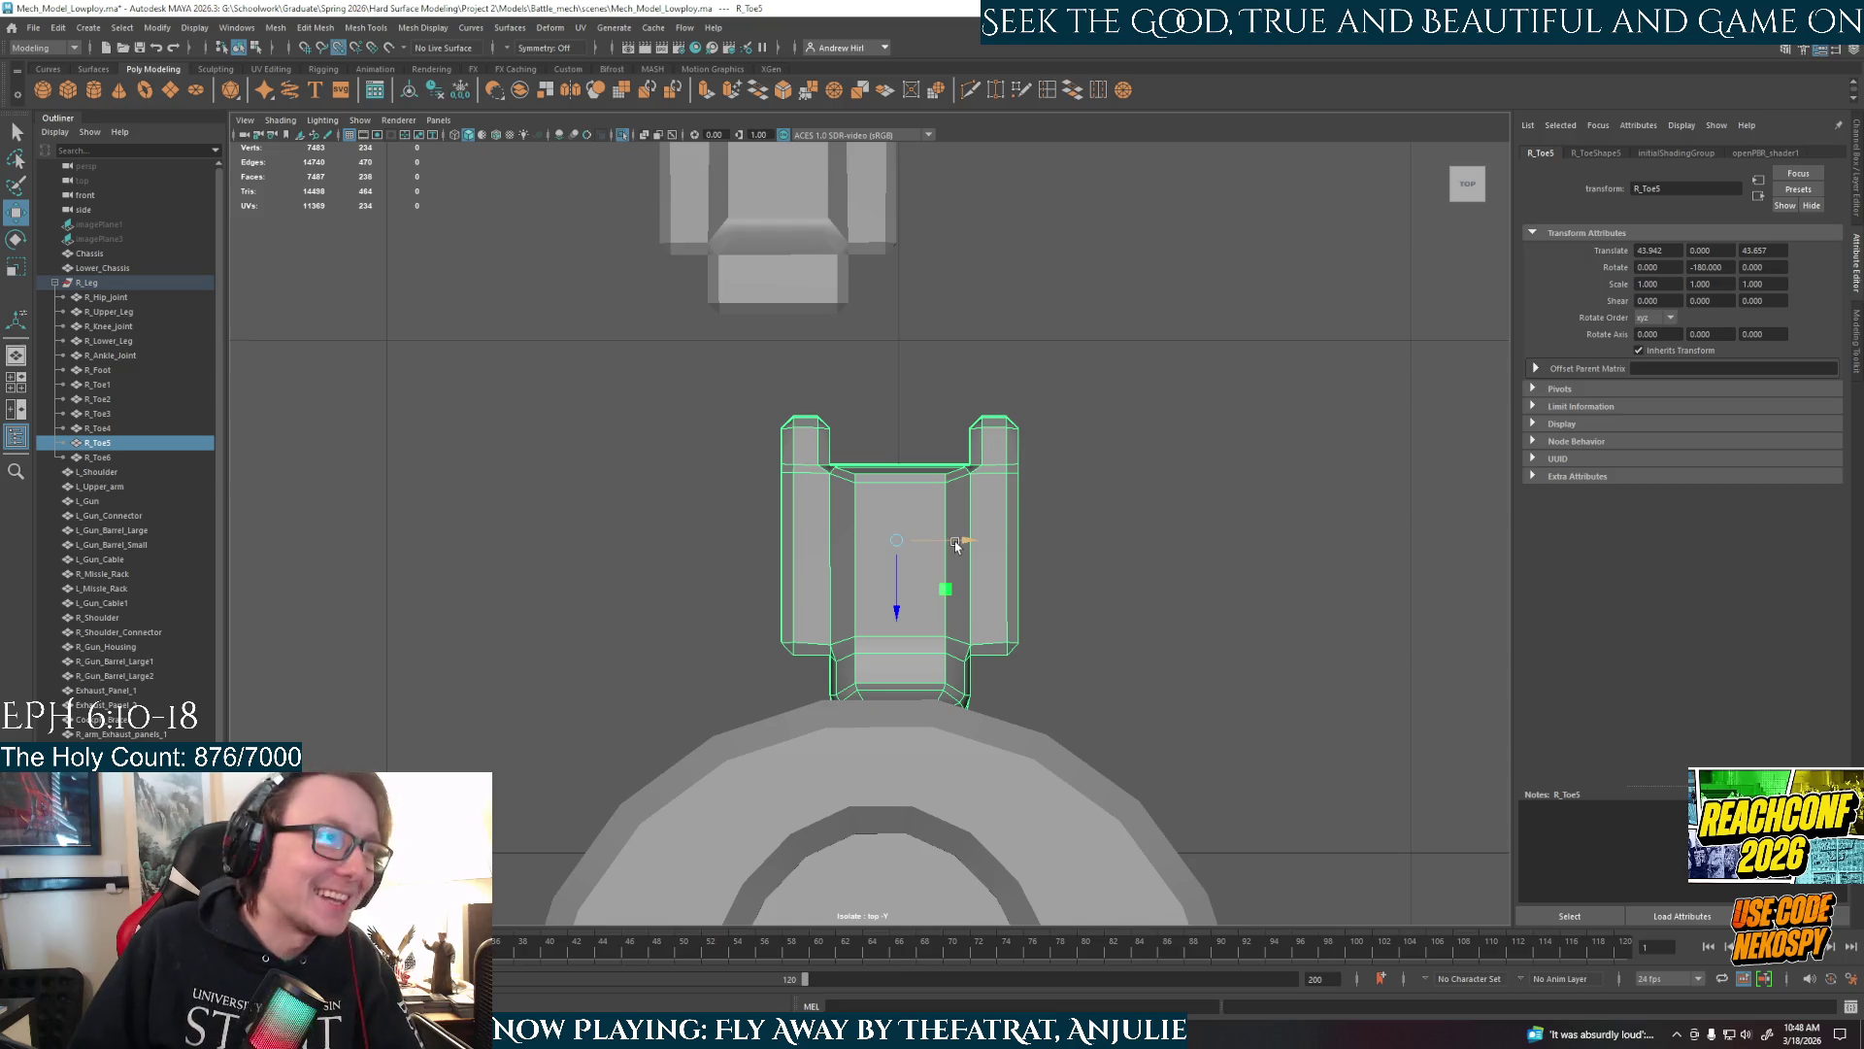
pyautogui.moveTo(965, 533); pyautogui.dragTo(930, 538)
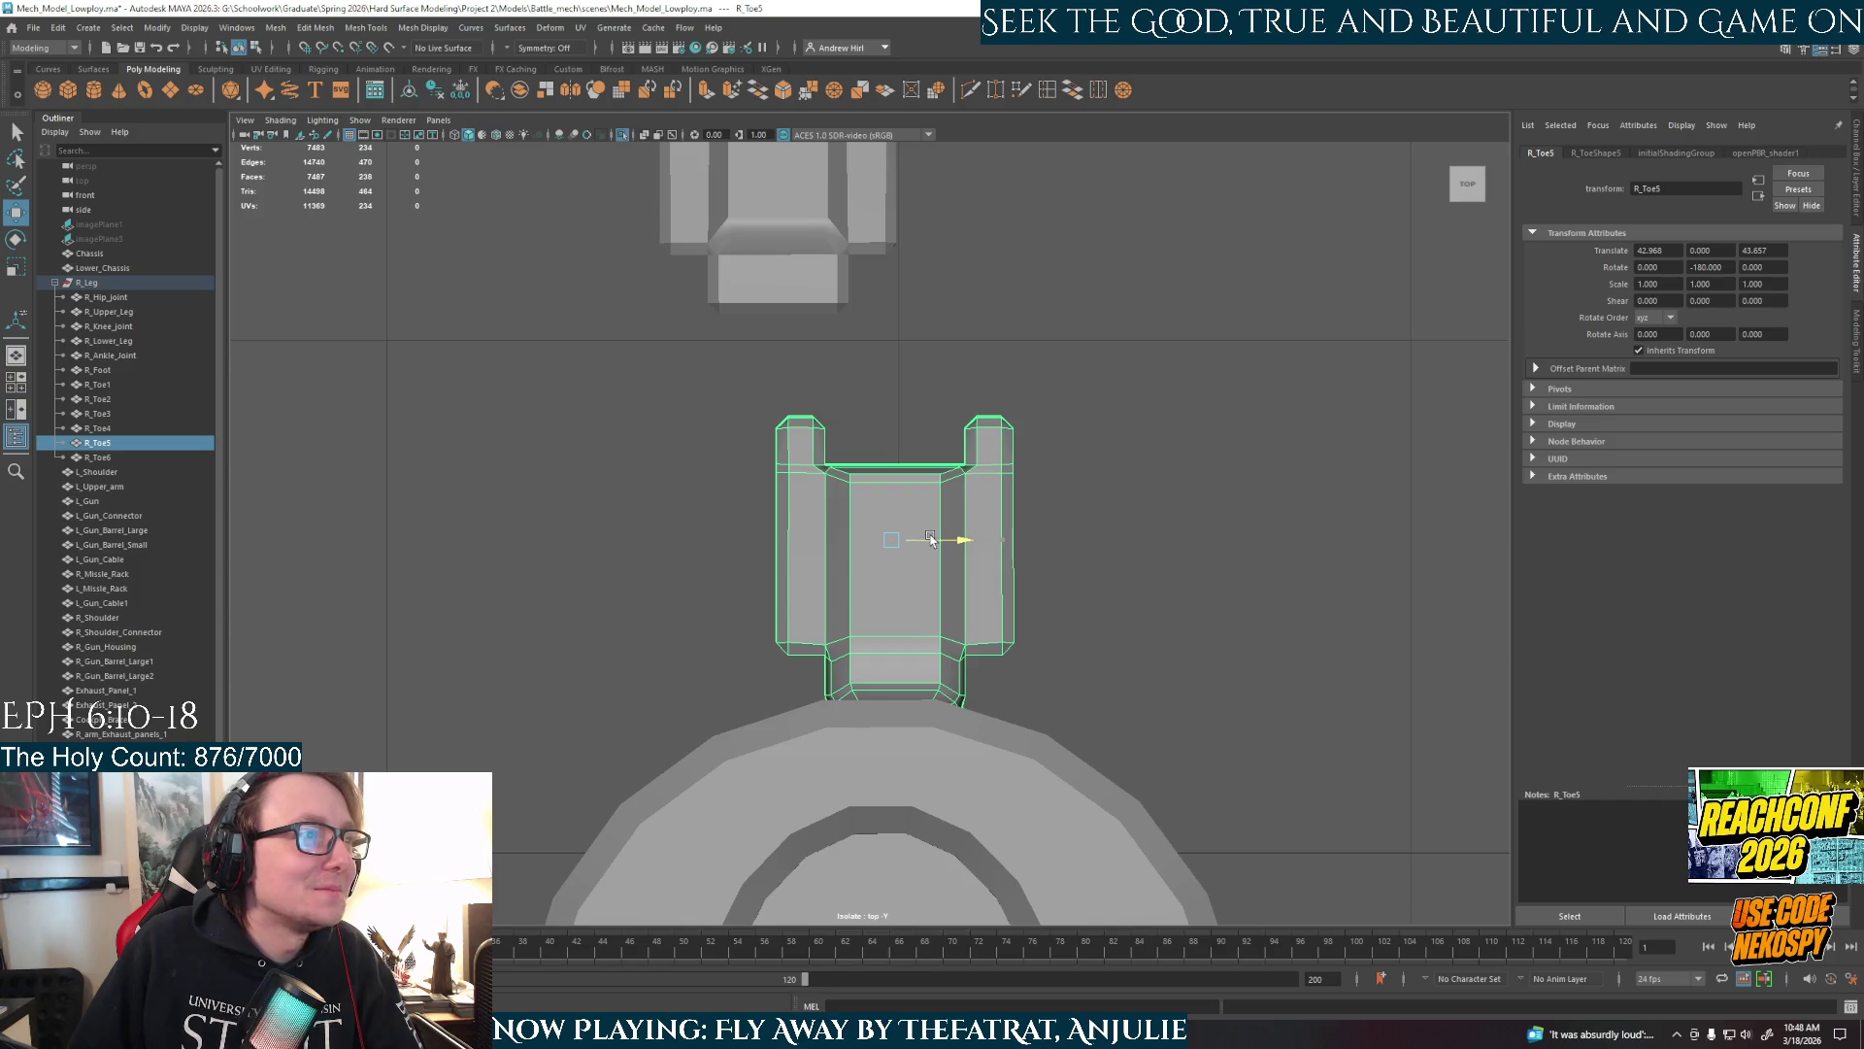
pyautogui.press('space')
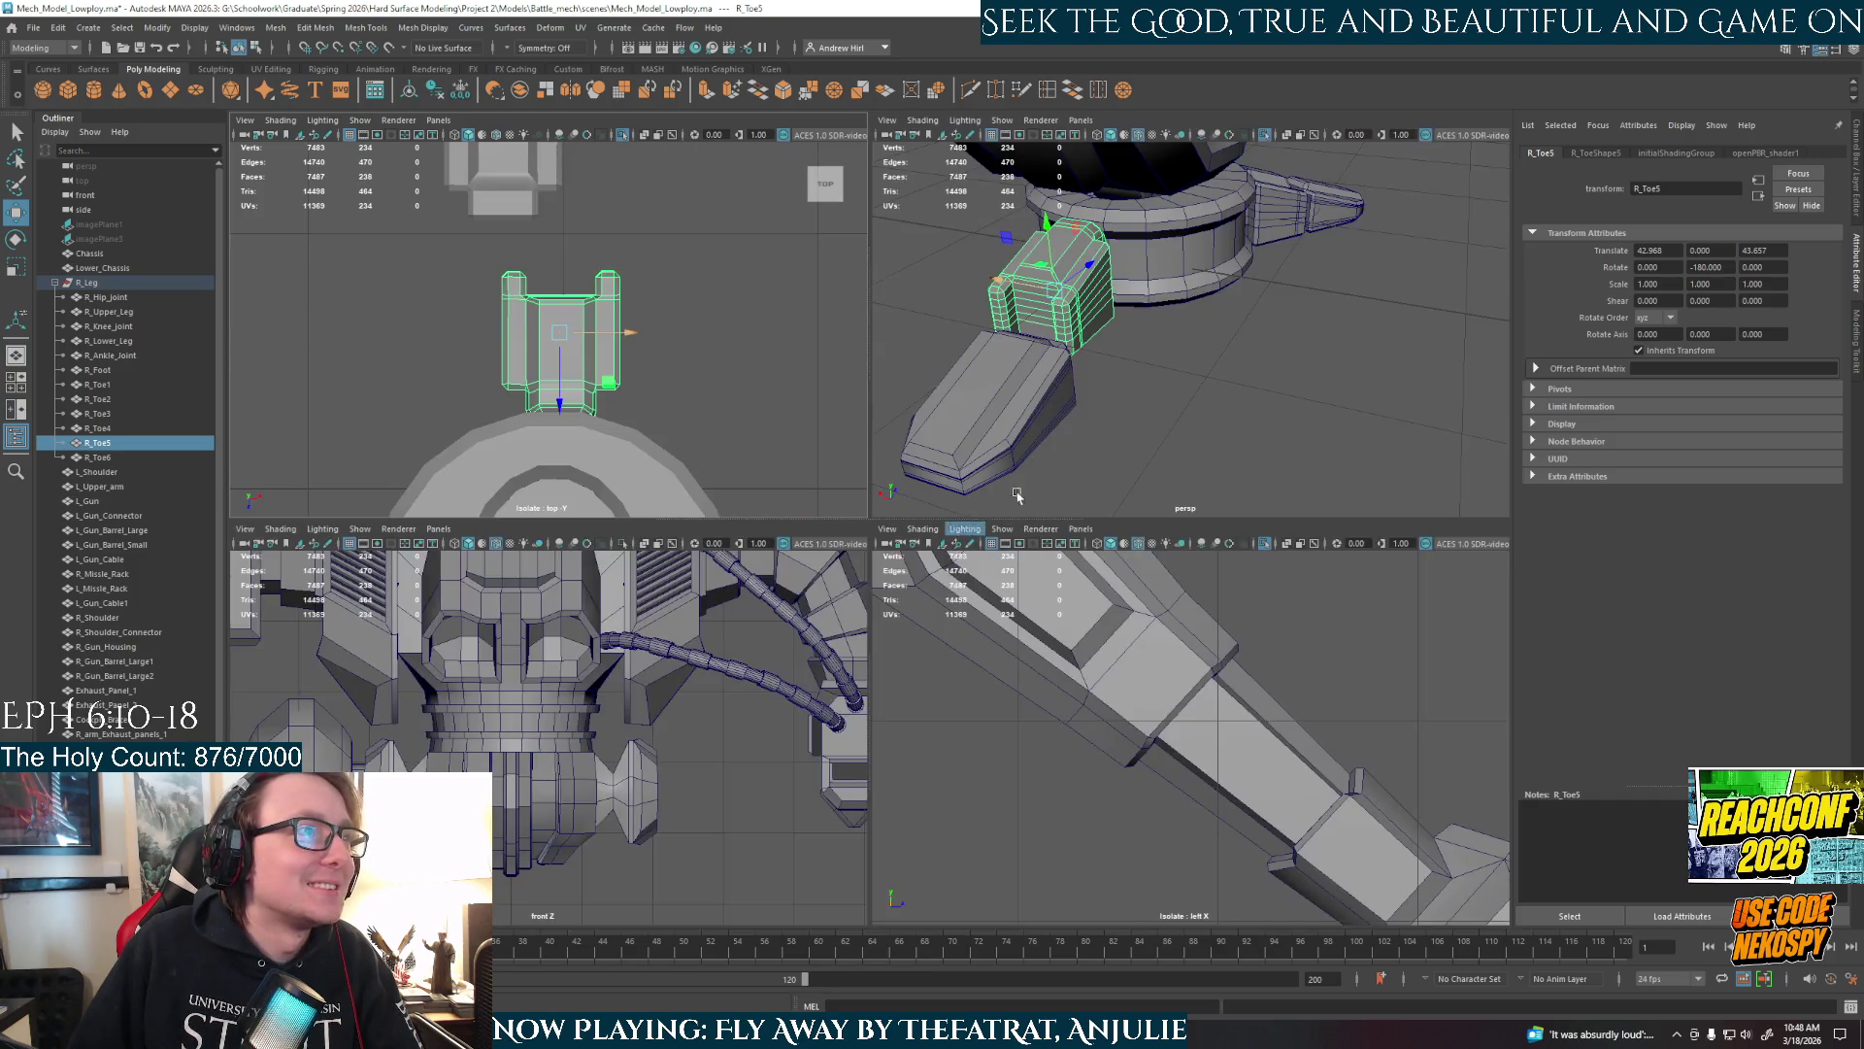
pyautogui.press('space')
pyautogui.moveTo(1236, 379)
pyautogui.keyDown('alt'); pyautogui.mouseDown()
pyautogui.moveTo(1224, 417)
pyautogui.moveTo(1141, 420)
pyautogui.moveTo(1228, 446)
pyautogui.moveTo(1219, 379)
pyautogui.moveTo(1061, 511)
pyautogui.moveTo(1089, 379)
pyautogui.moveTo(1041, 398)
pyautogui.mouseUp(); pyautogui.keyUp('alt')
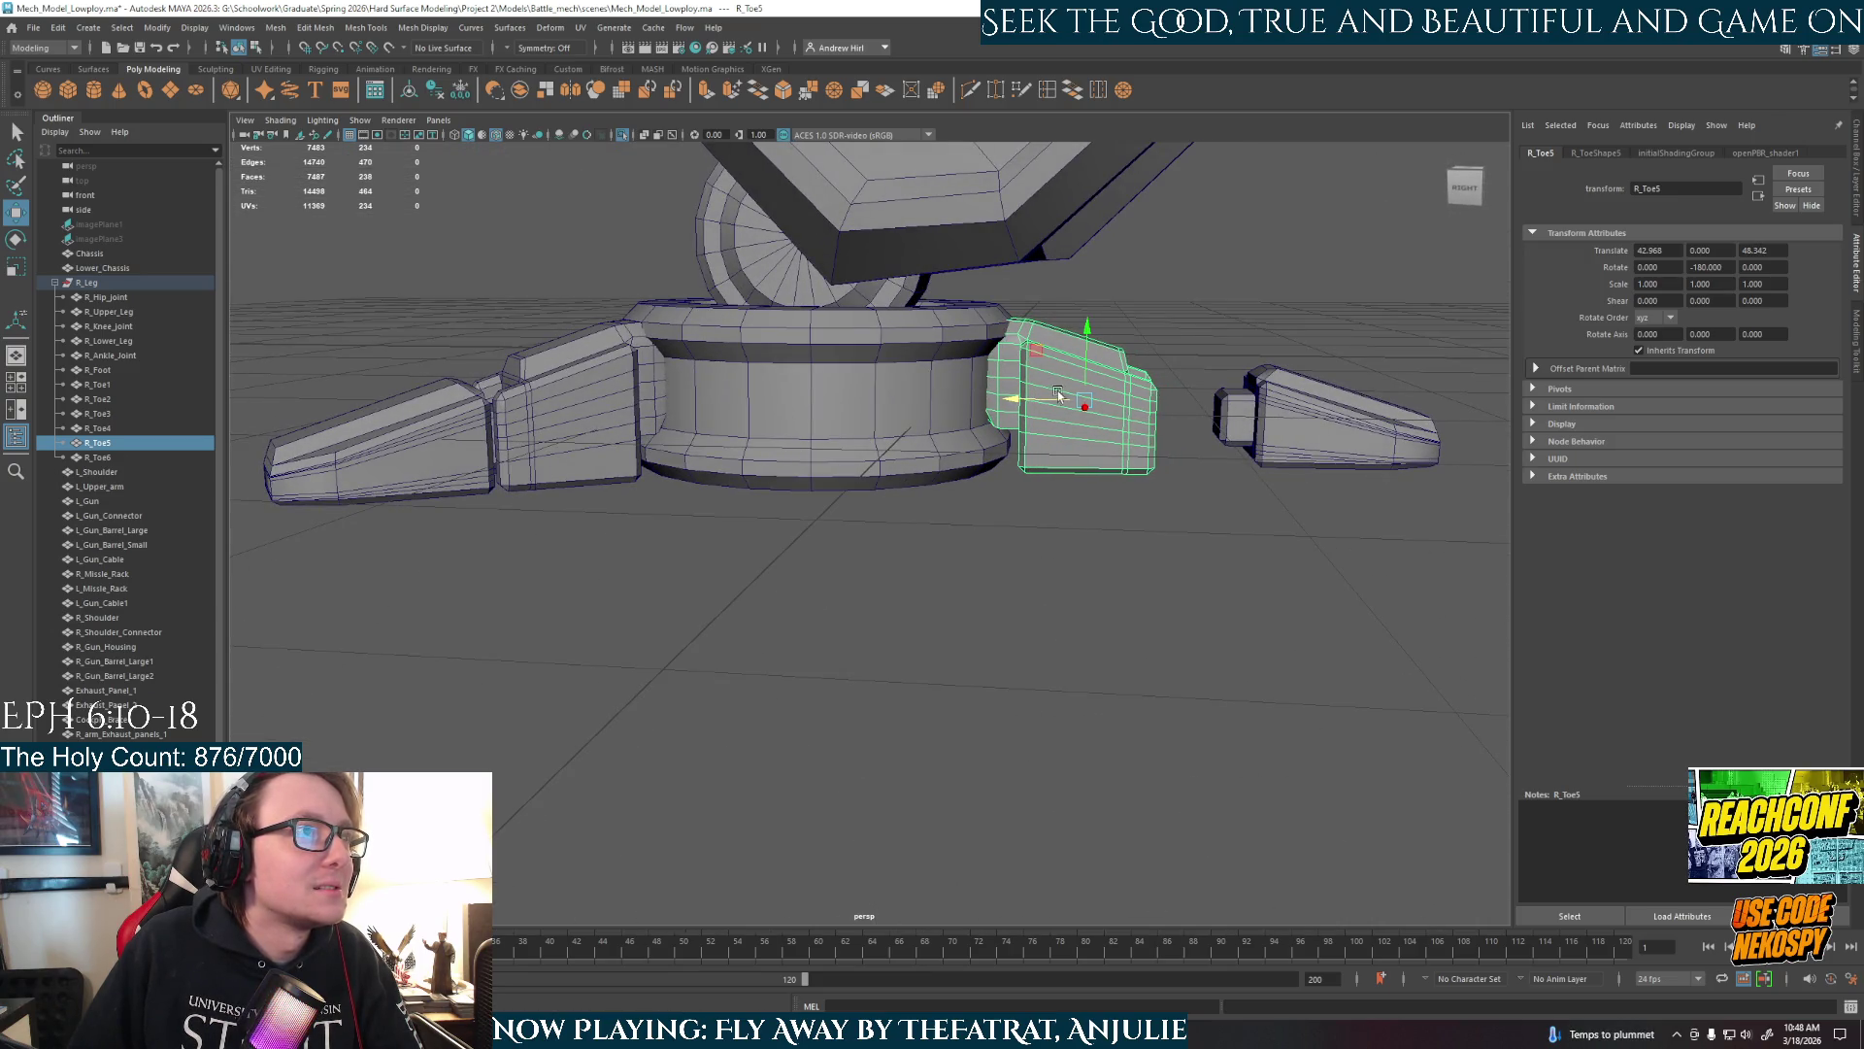
pyautogui.click(888, 527)
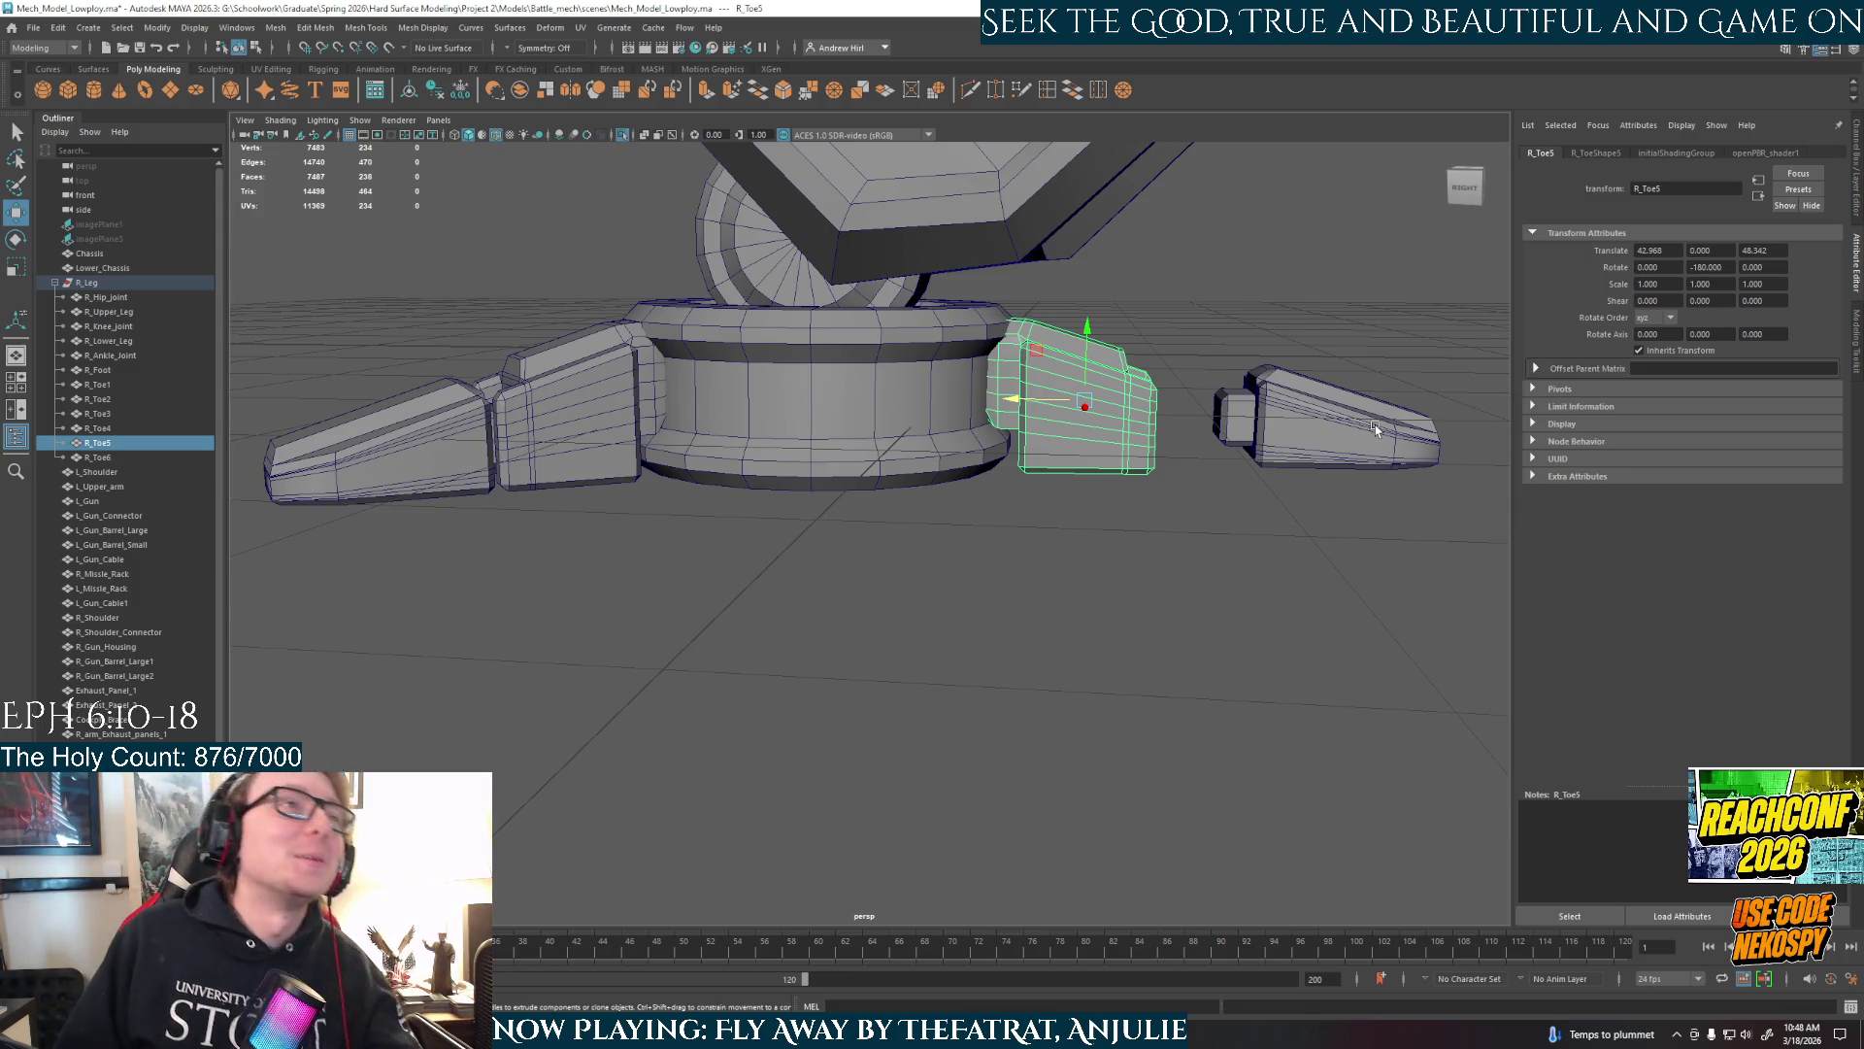
# In the top view, move R_Toe6 inward to sit flush against R_Toe5.
pyautogui.click(1285, 460)
pyautogui.press('space')
pyautogui.press('space')
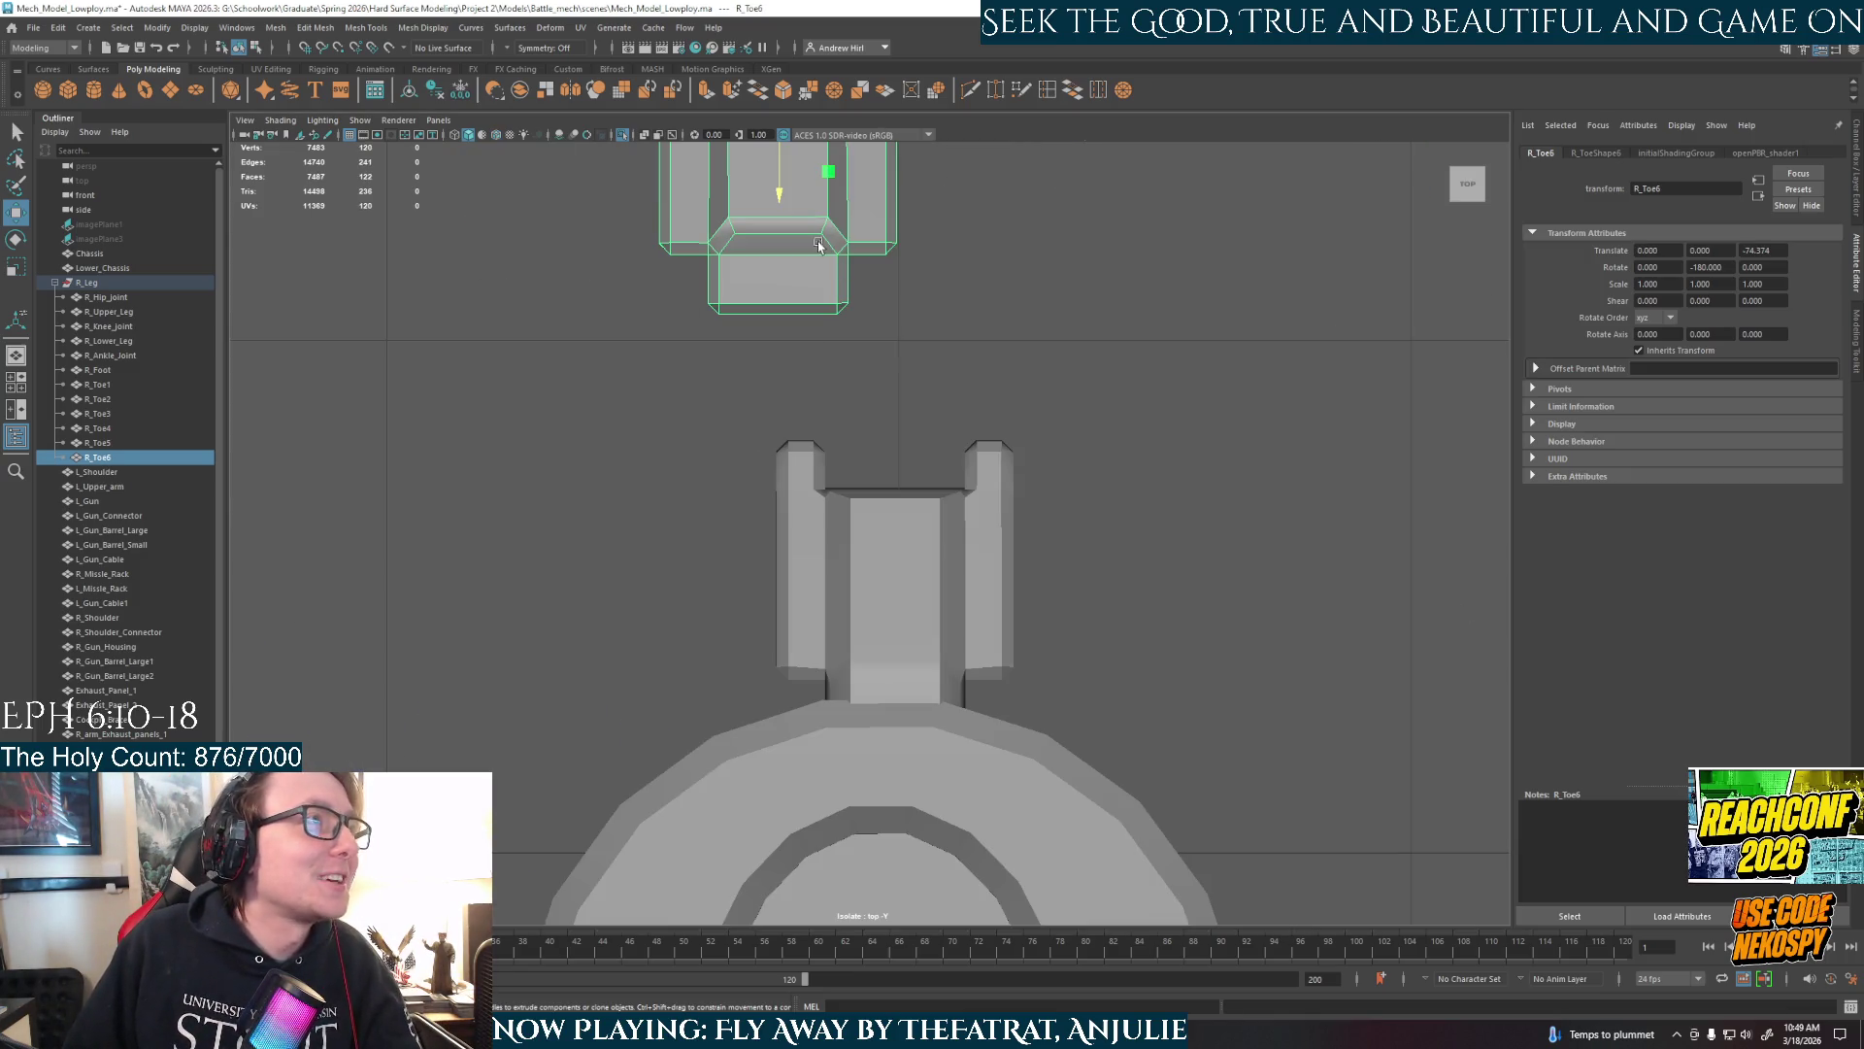
pyautogui.moveTo(829, 172)
pyautogui.mouseDown()
pyautogui.moveTo(933, 287)
pyautogui.moveTo(953, 361)
pyautogui.mouseUp()
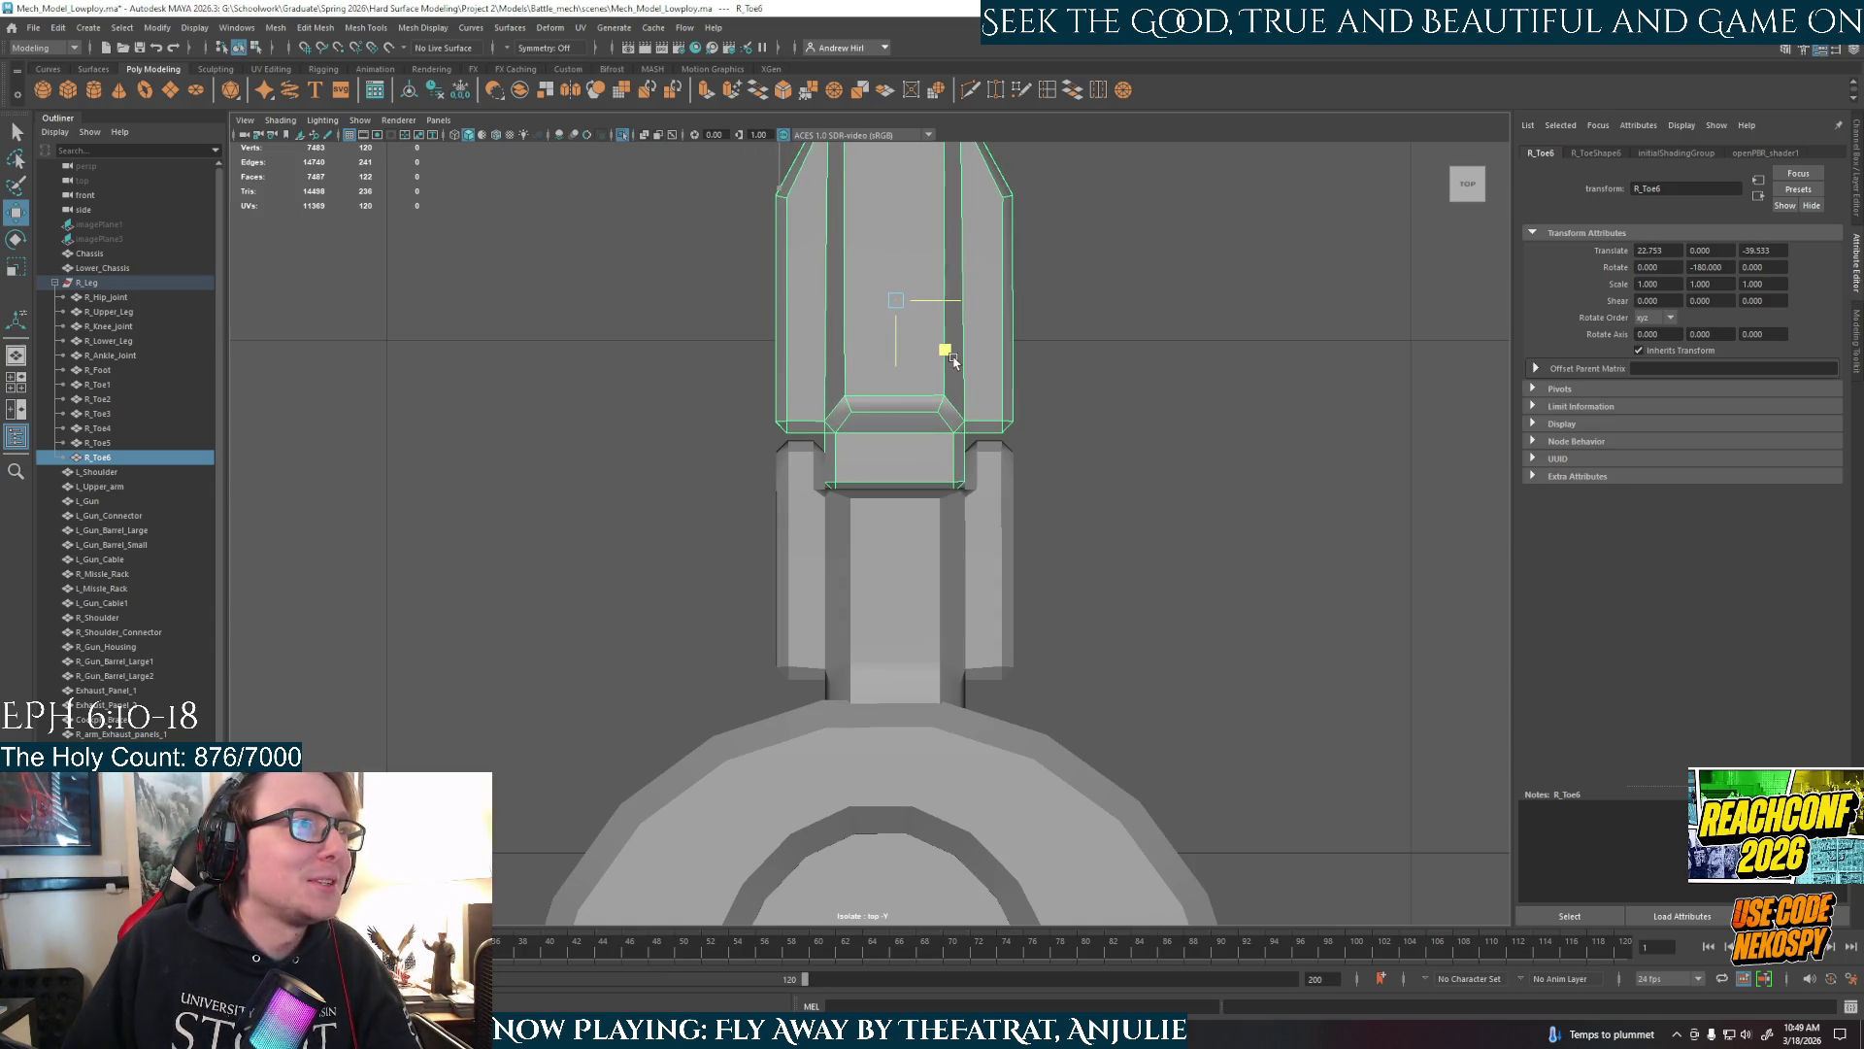
pyautogui.click(1102, 380)
pyautogui.press('space')
pyautogui.press('space')
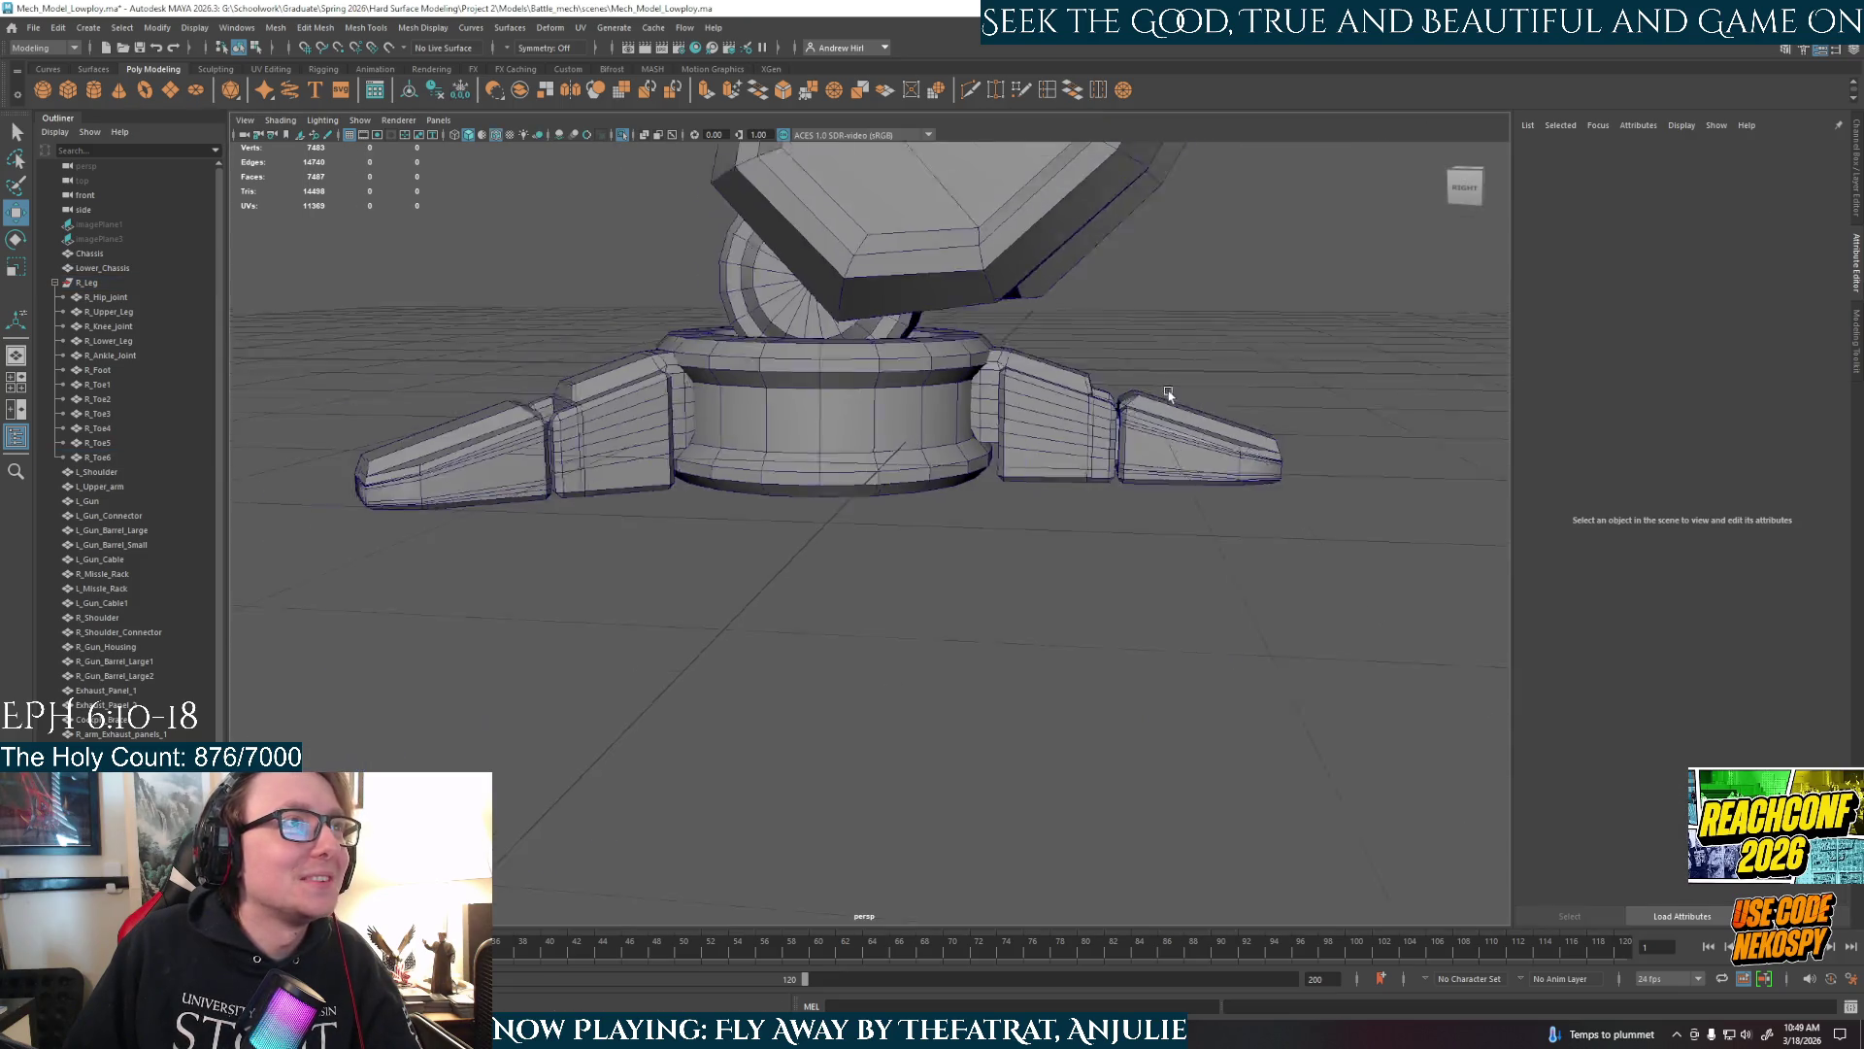
# Select all right-leg meshes from R_Hip_joint to R_Toe6 under R_Leg and view the leg frontally.
pyautogui.moveTo(1168, 392)
pyautogui.keyDown('alt'); pyautogui.mouseDown()
pyautogui.moveTo(878, 591)
pyautogui.moveTo(1057, 572)
pyautogui.moveTo(1090, 545)
pyautogui.moveTo(831, 539)
pyautogui.mouseUp(); pyautogui.keyUp('alt')
pyautogui.rightClick(949, 483)
pyautogui.moveTo(948, 483)
pyautogui.keyDown('alt'); pyautogui.mouseDown()
pyautogui.moveTo(984, 525)
pyautogui.moveTo(855, 514)
pyautogui.mouseUp(); pyautogui.keyUp('alt')
pyautogui.click(87, 283)
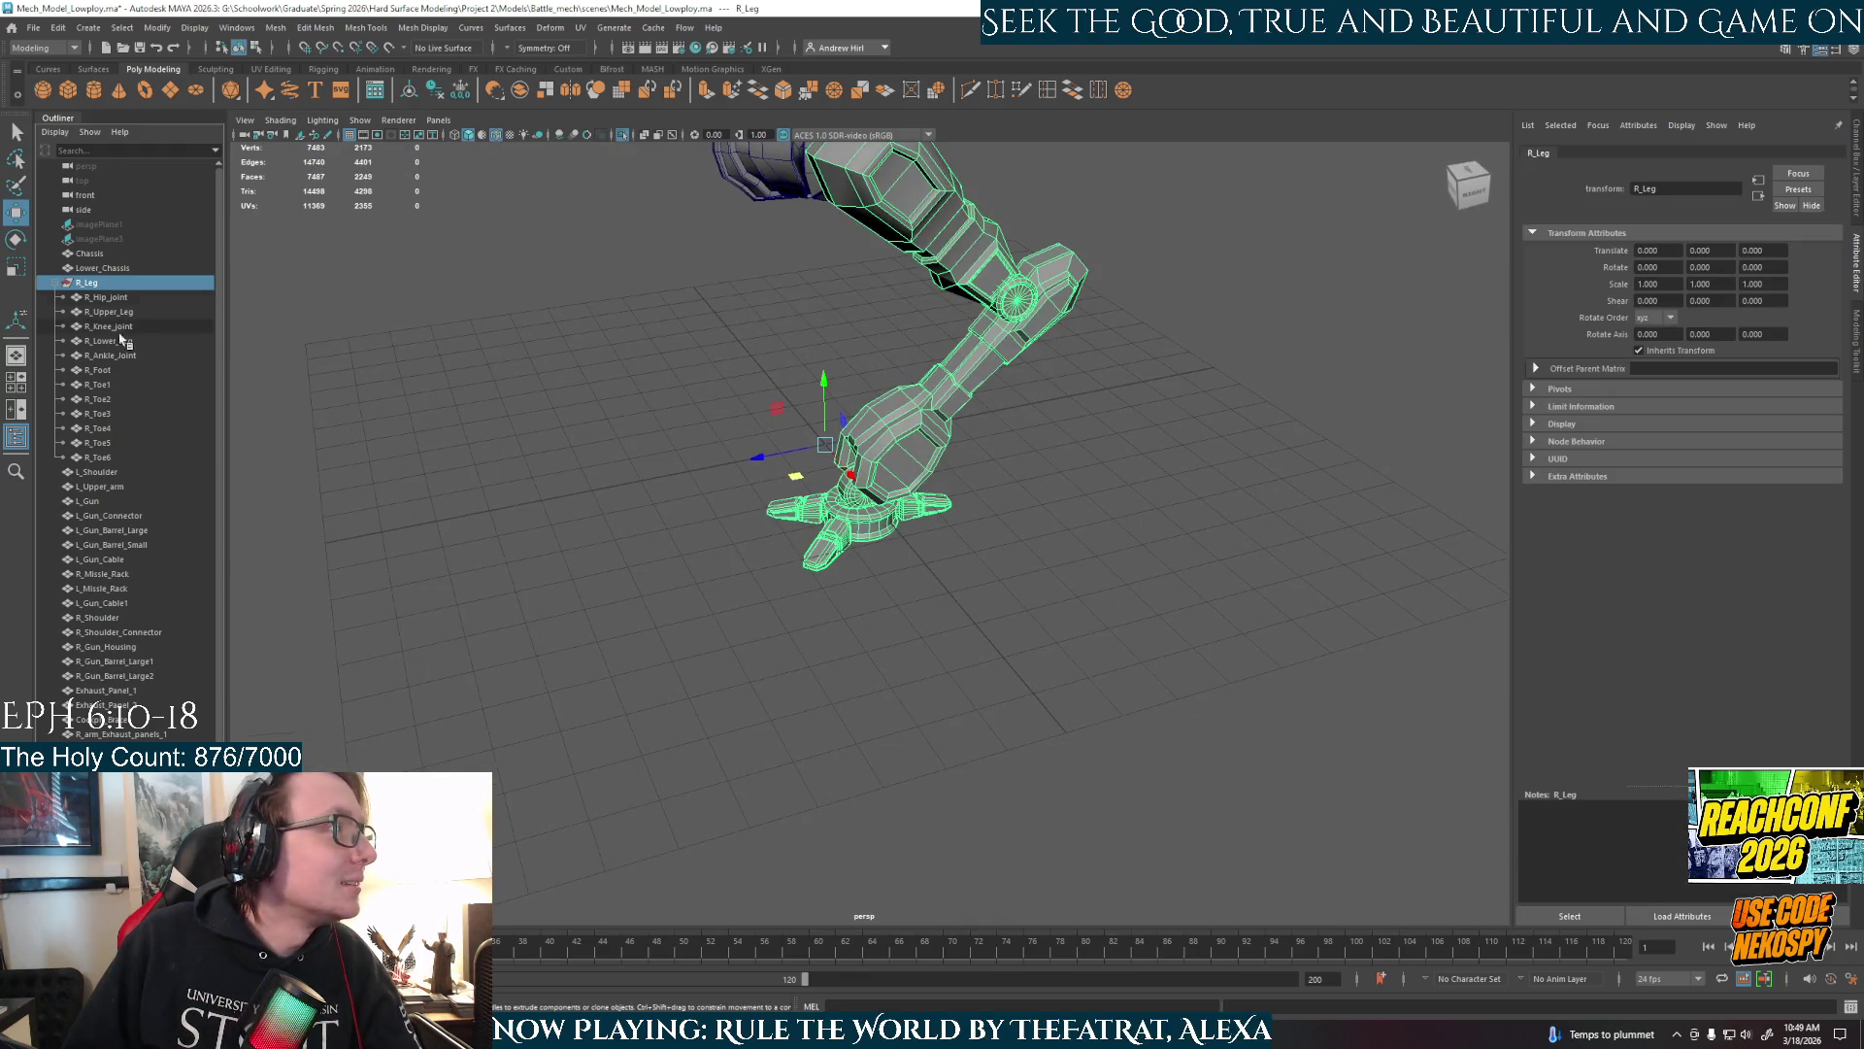
pyautogui.click(112, 297)
pyautogui.keyDown('shift'); pyautogui.click(112, 457); pyautogui.keyUp('shift')
pyautogui.moveTo(874, 583)
pyautogui.keyDown('alt'); pyautogui.mouseDown()
pyautogui.moveTo(844, 595)
pyautogui.moveTo(929, 604)
pyautogui.mouseUp(); pyautogui.keyUp('alt')
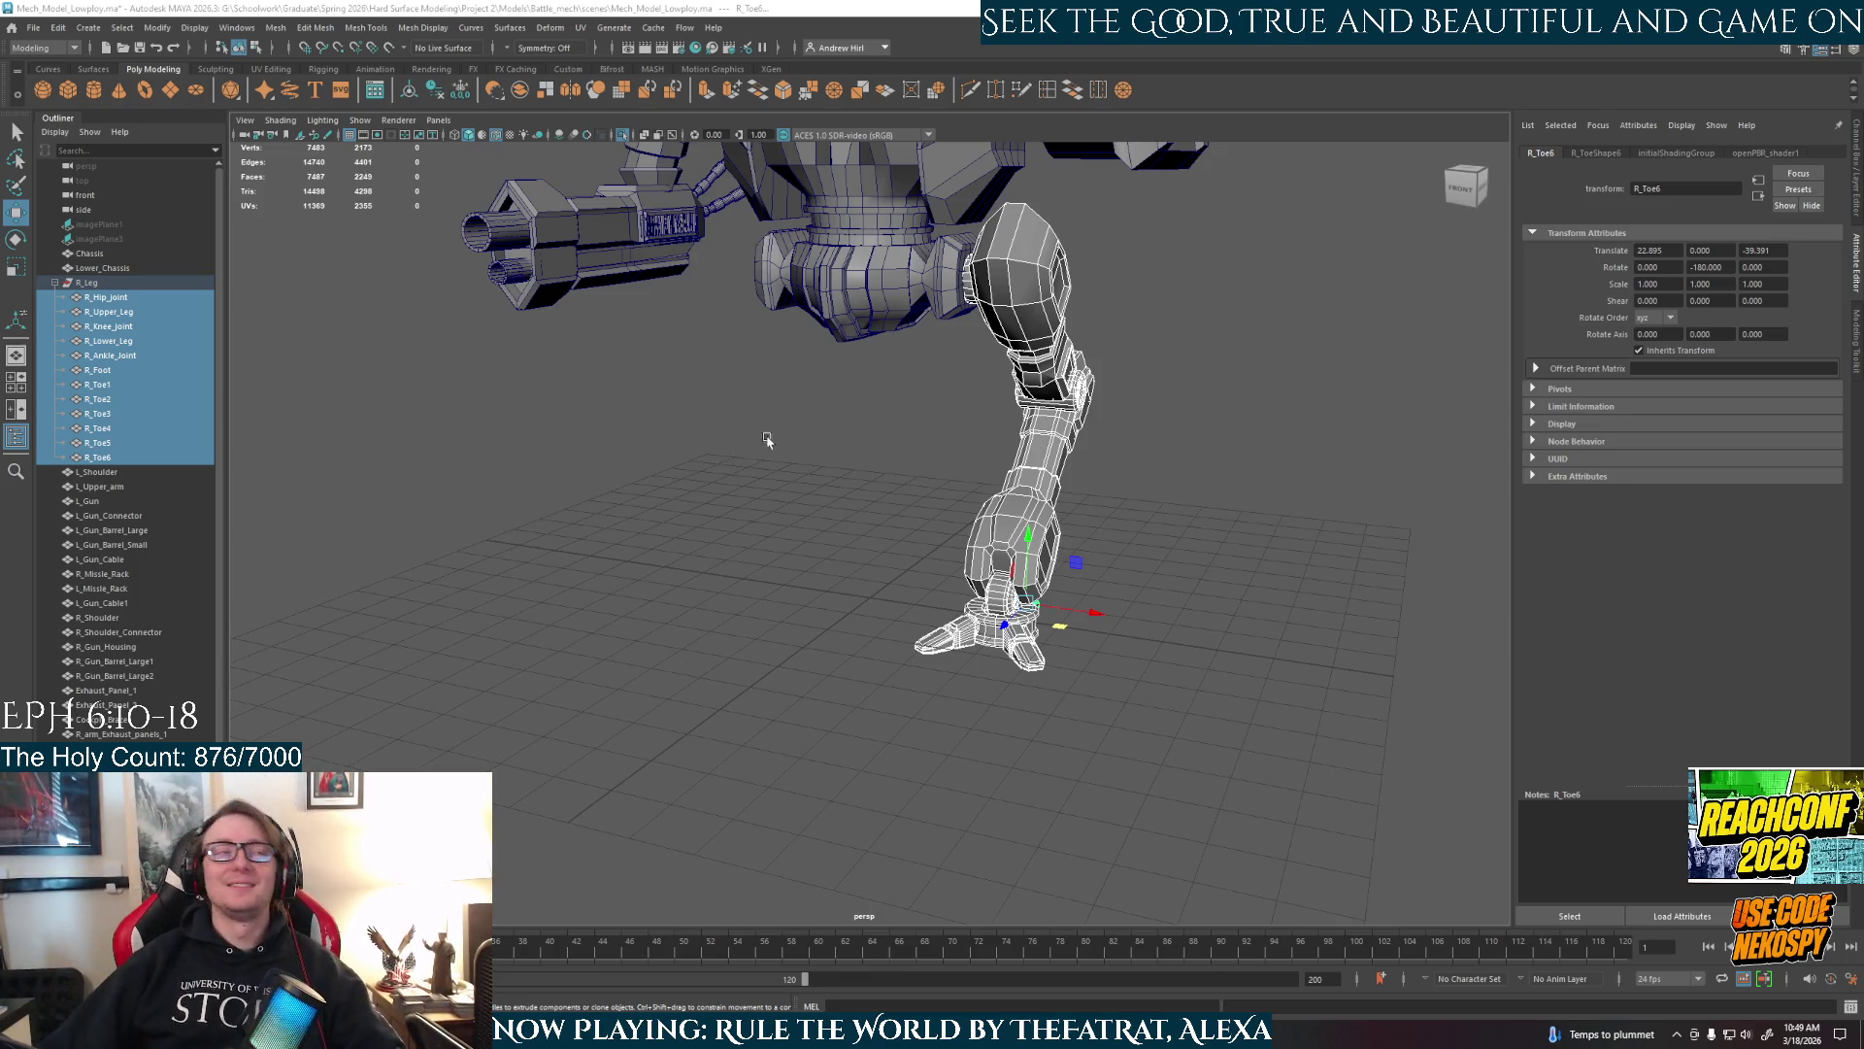
pyautogui.keyDown('alt'); pyautogui.moveTo(1139, 442); pyautogui.dragTo(1158, 440); pyautogui.keyUp('alt')
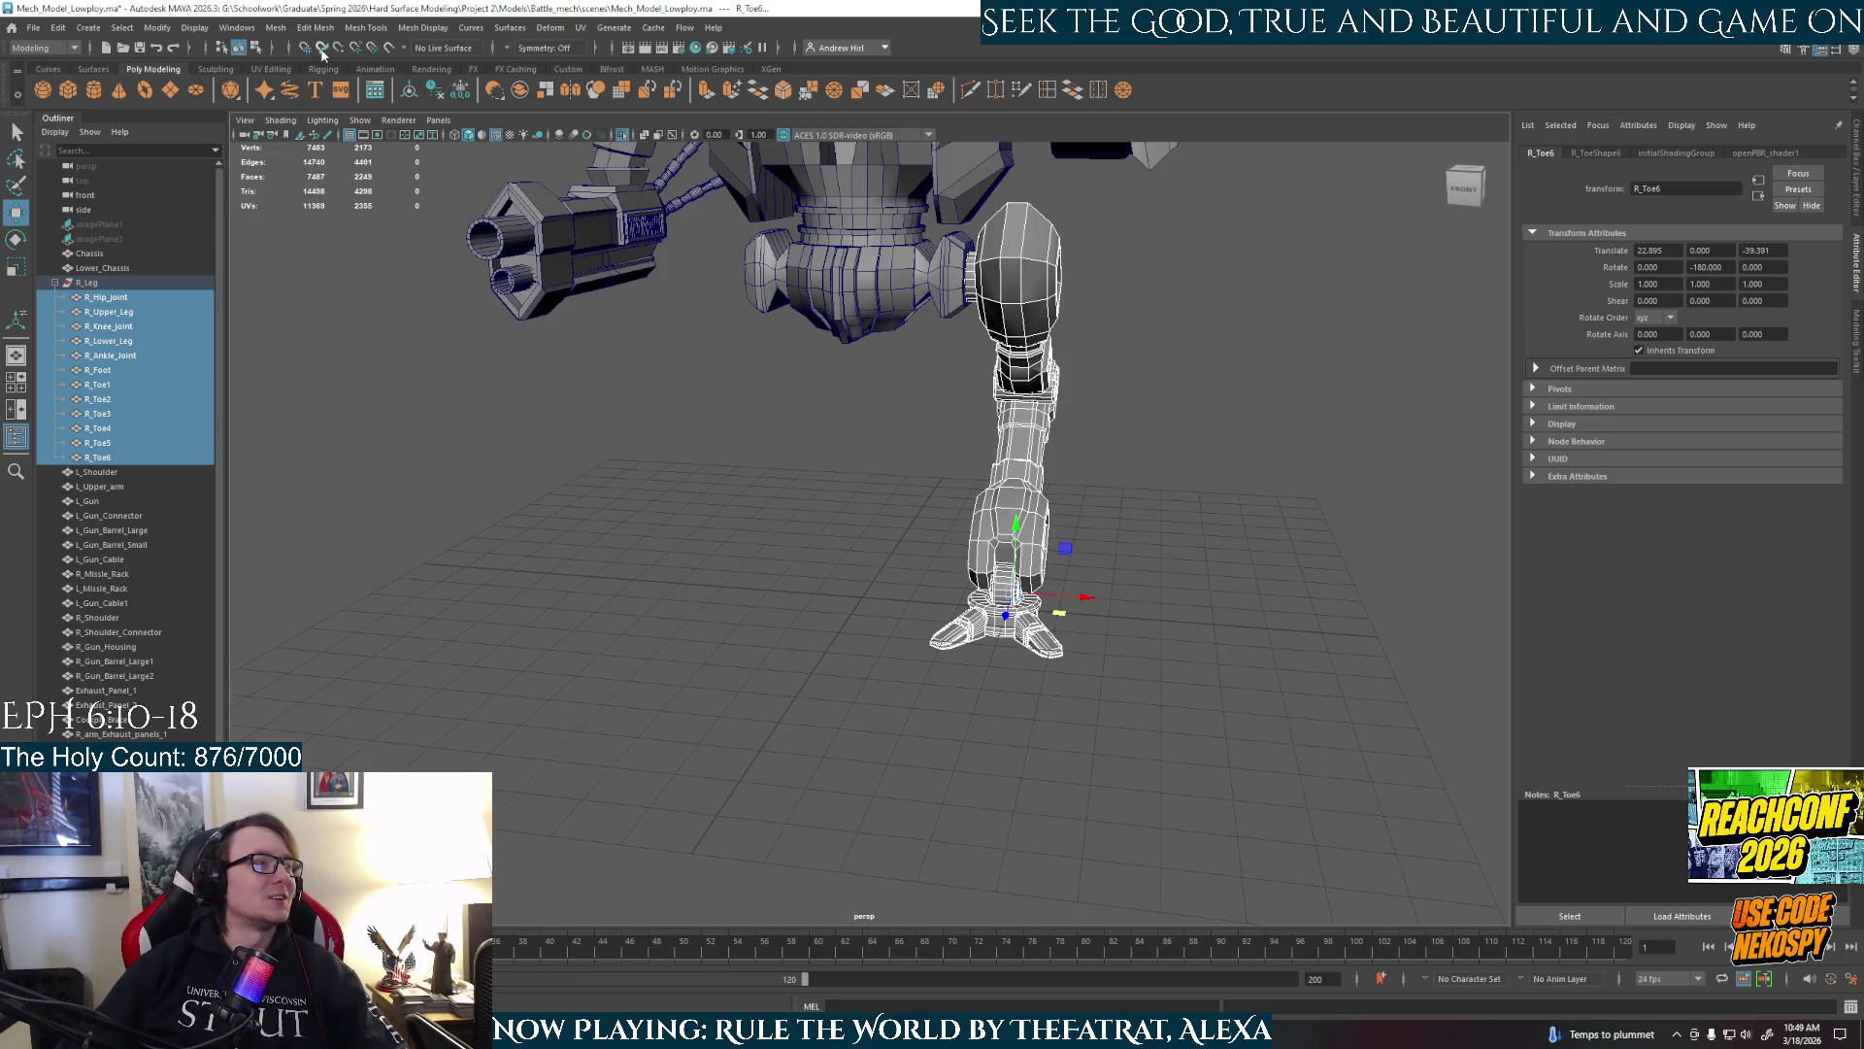
# Save the scene, combine the selected leg parts into one mesh and delete its history.
pyautogui.click(34, 27)
pyautogui.click(73, 88)
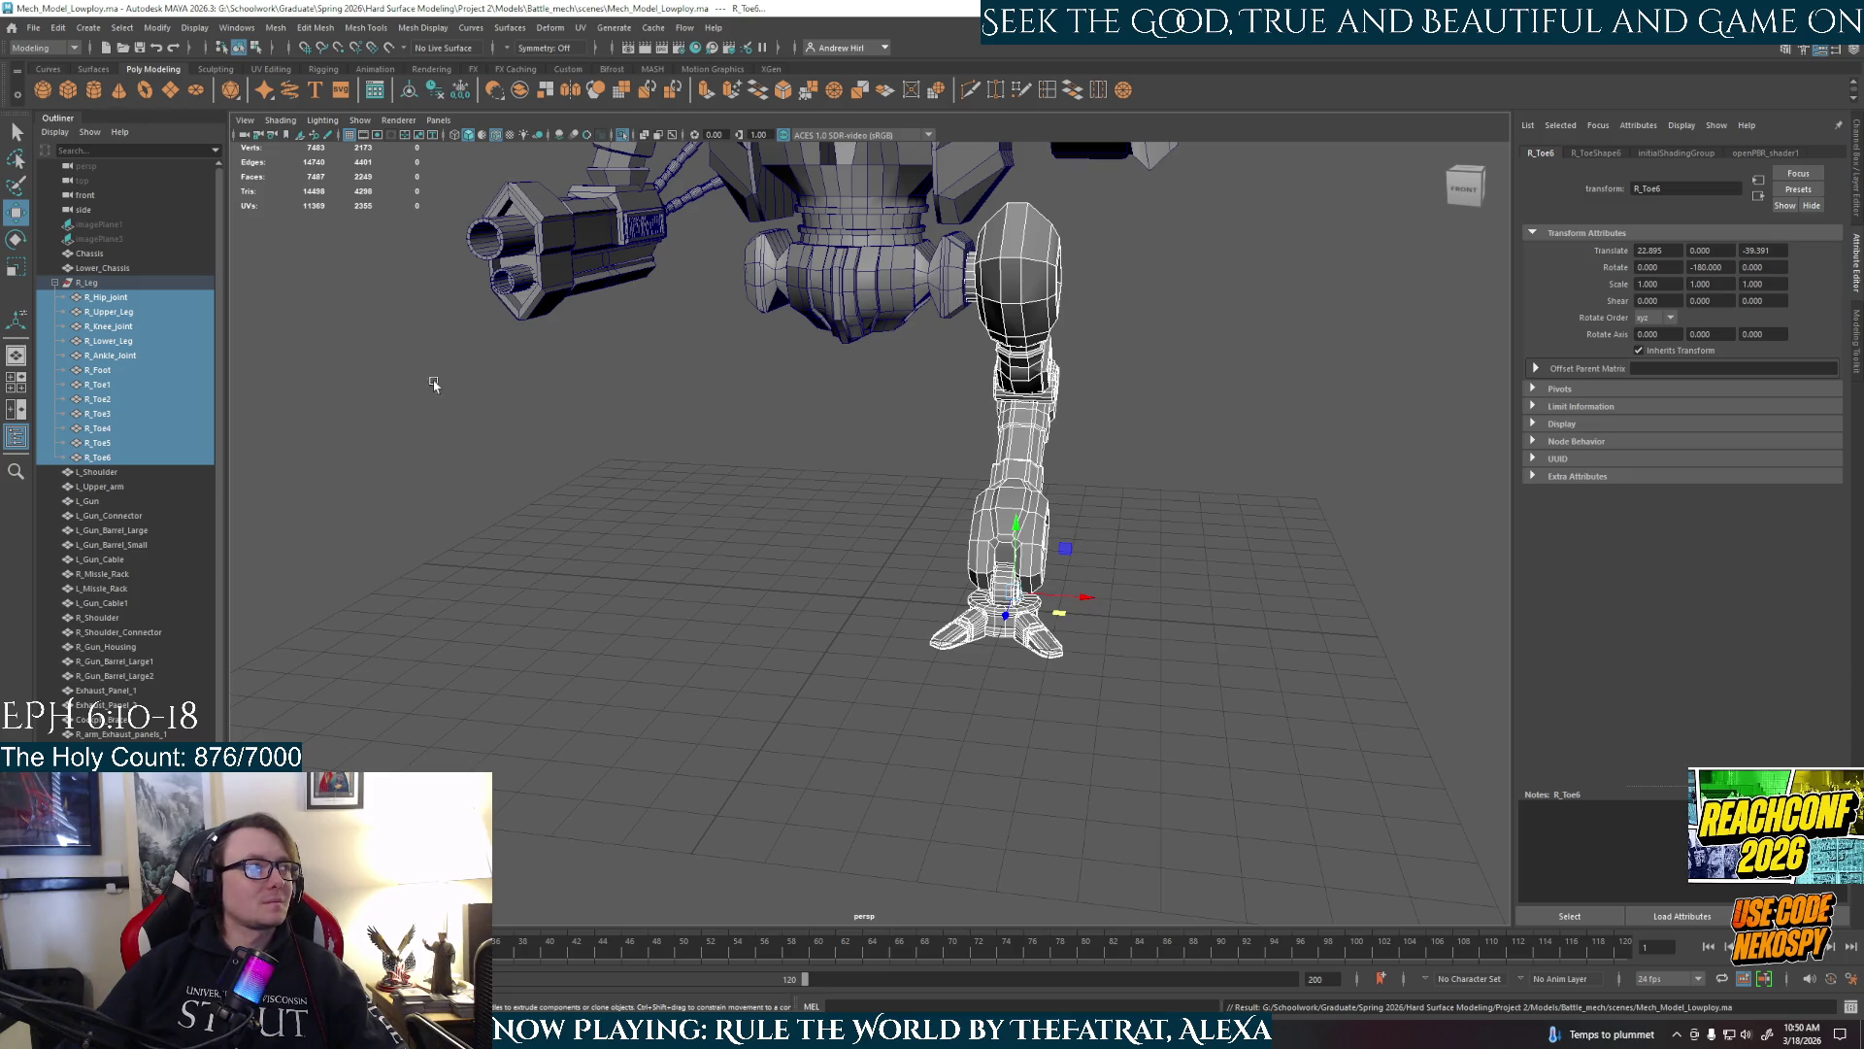
pyautogui.click(276, 27)
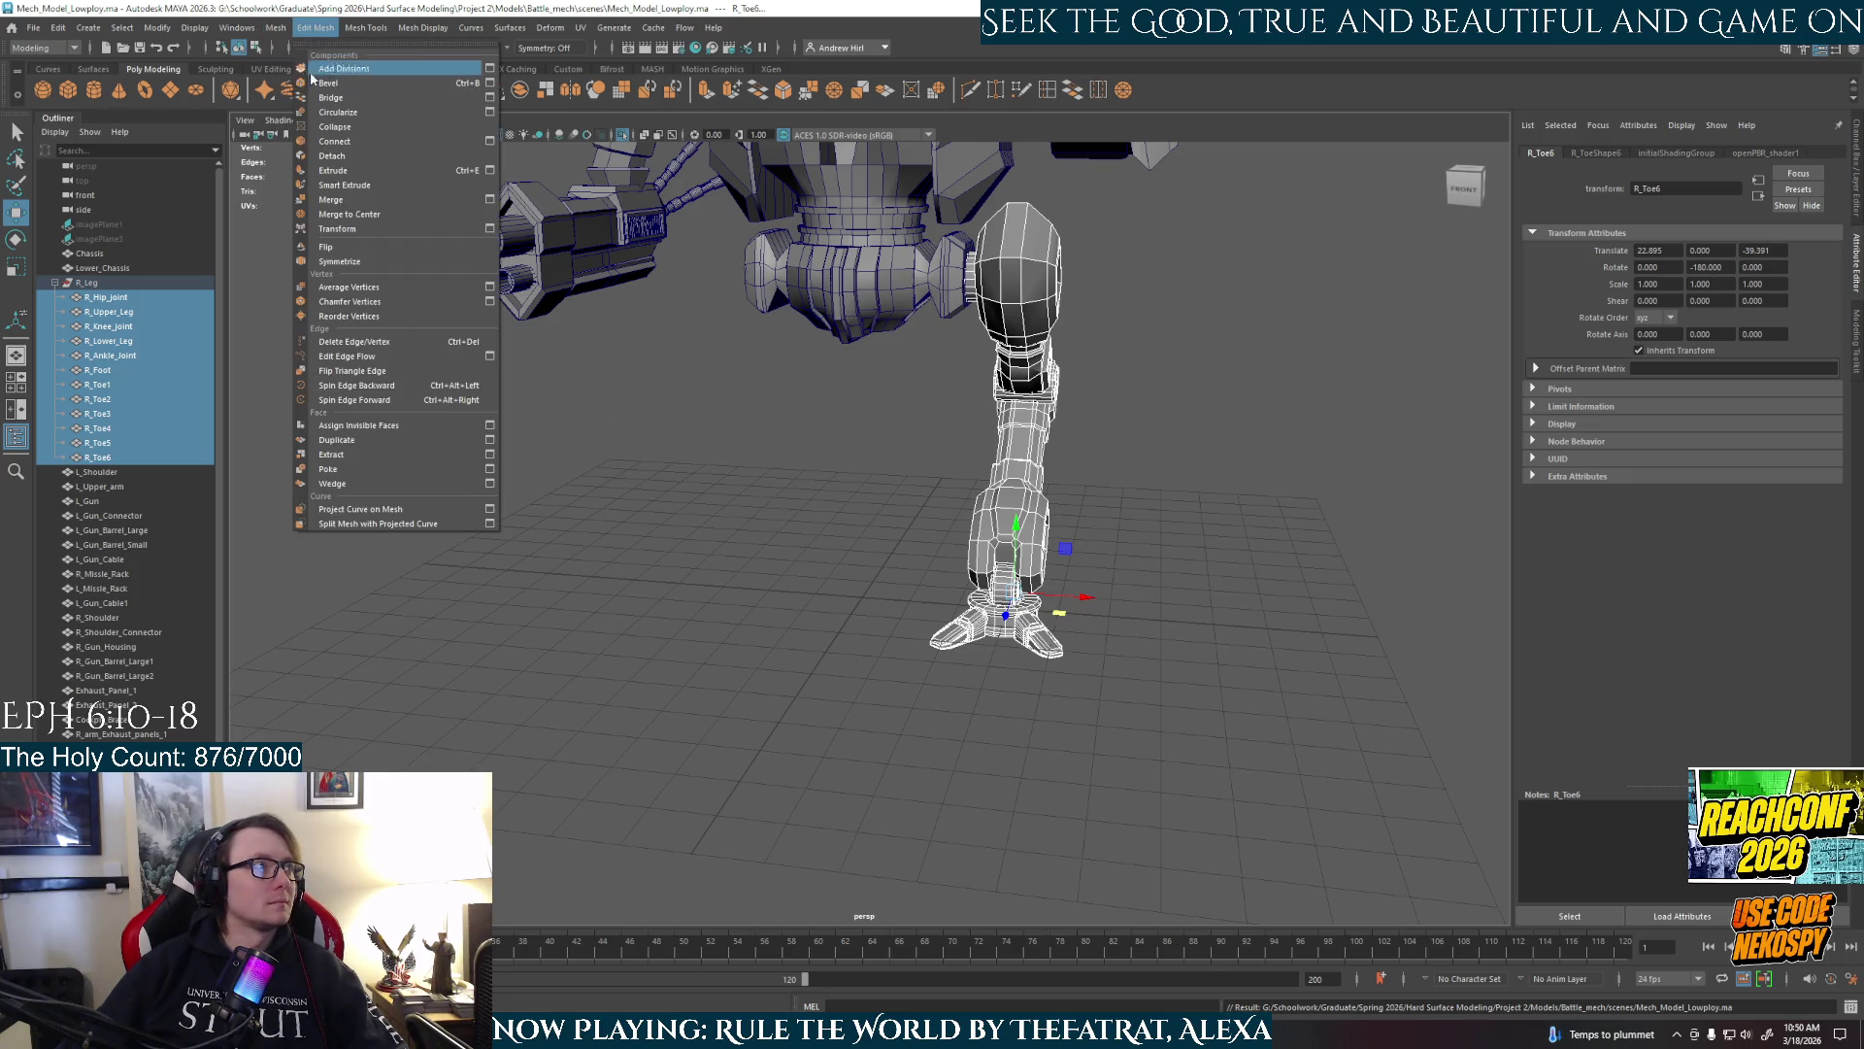
pyautogui.moveTo(293, 70)
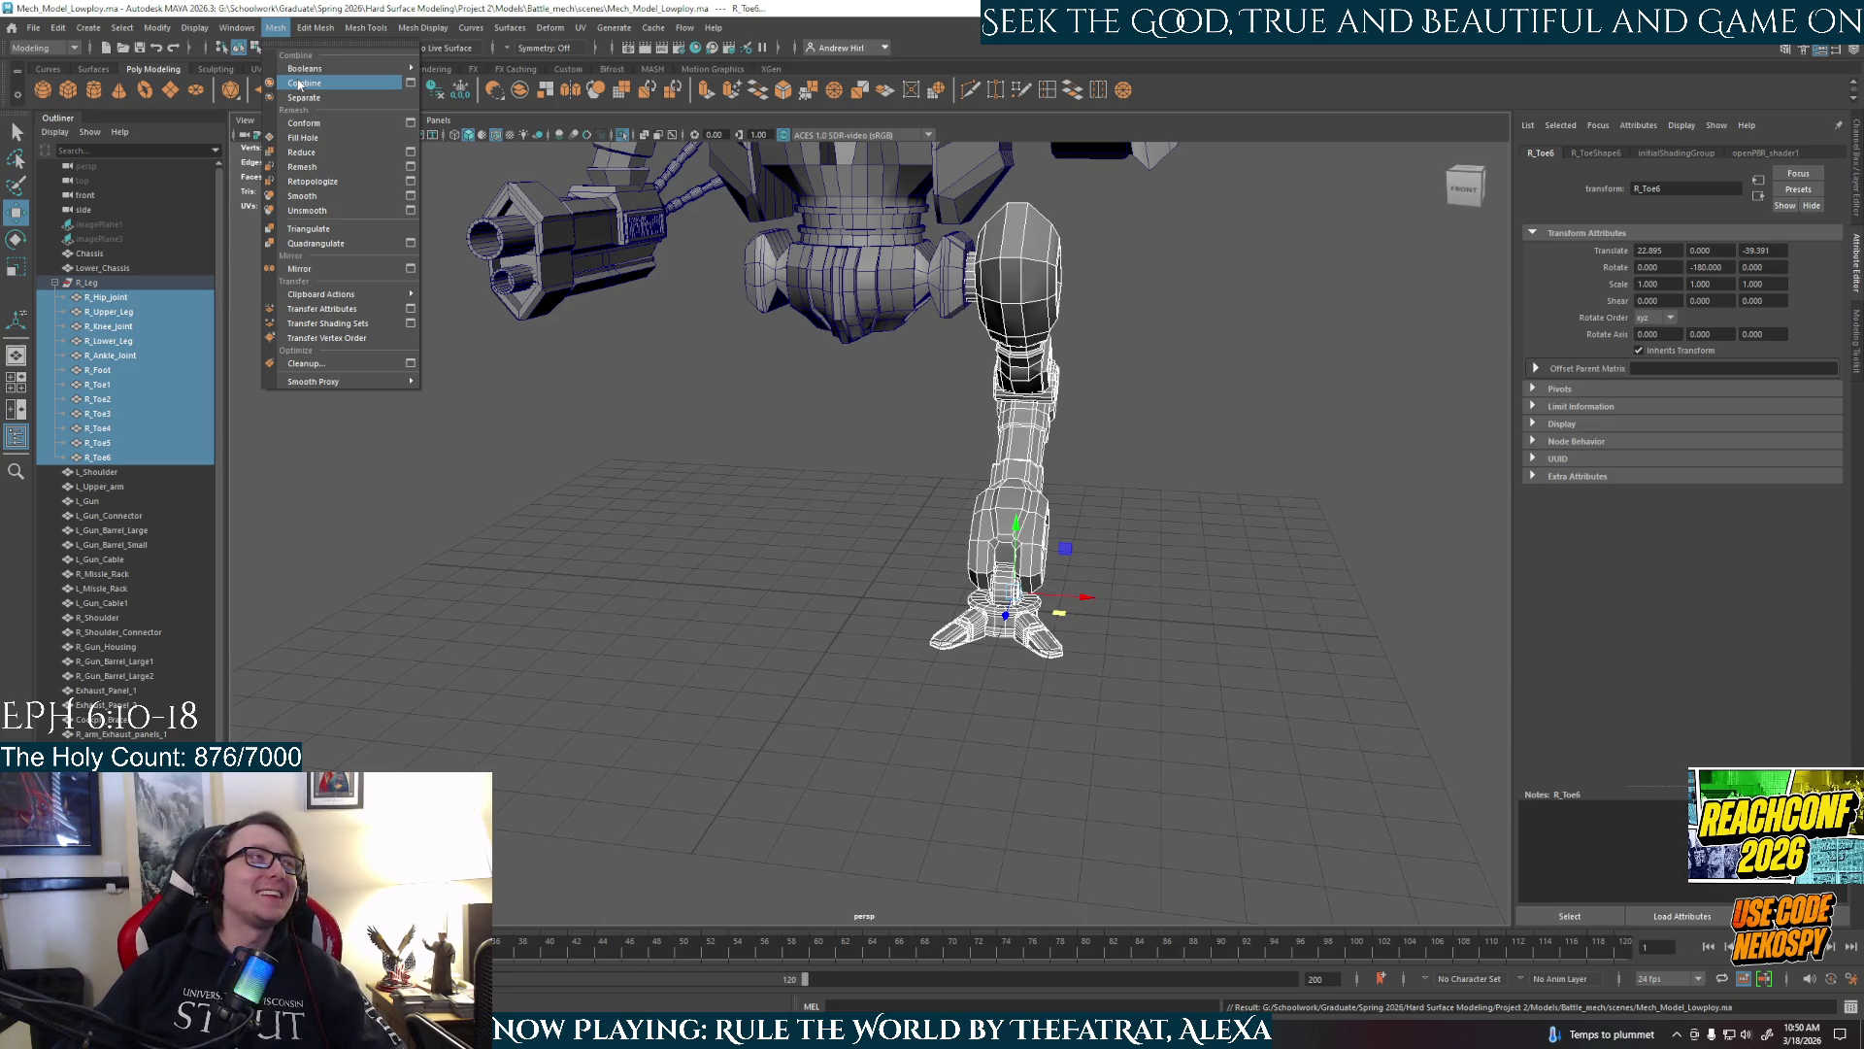
pyautogui.click(300, 85)
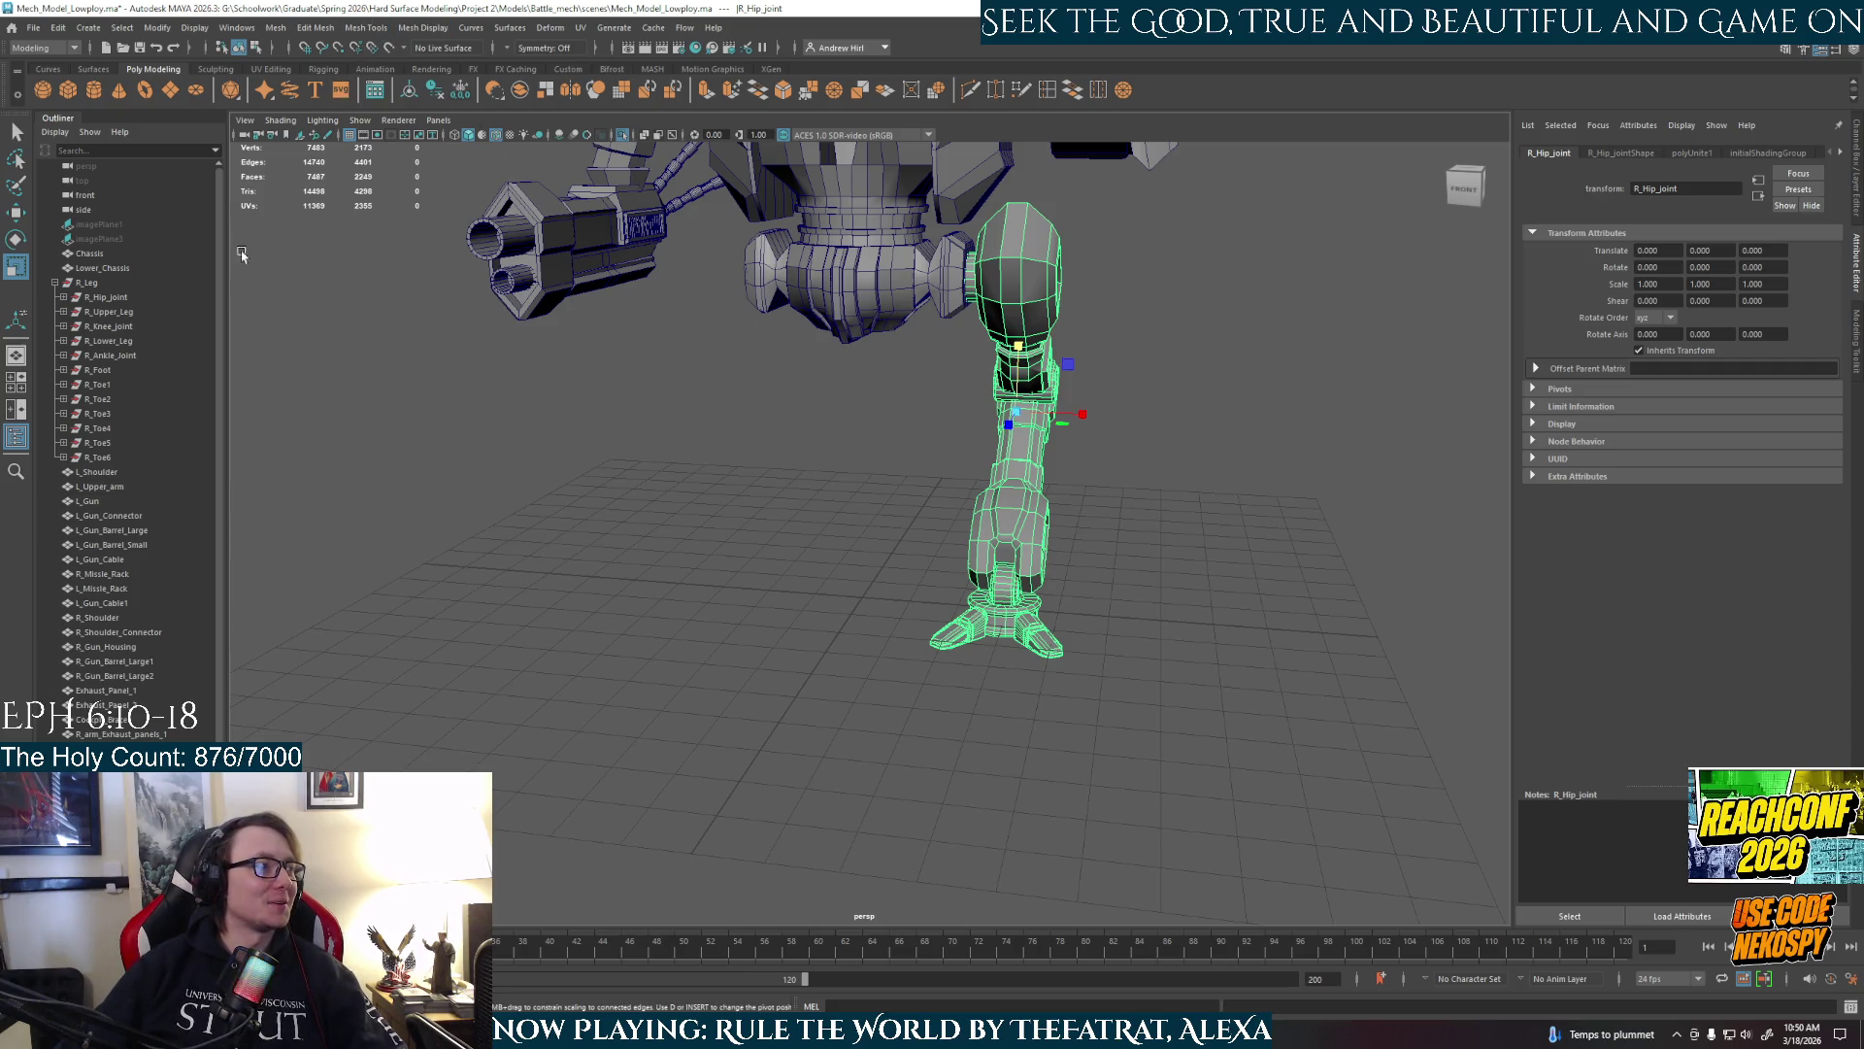
pyautogui.click(439, 94)
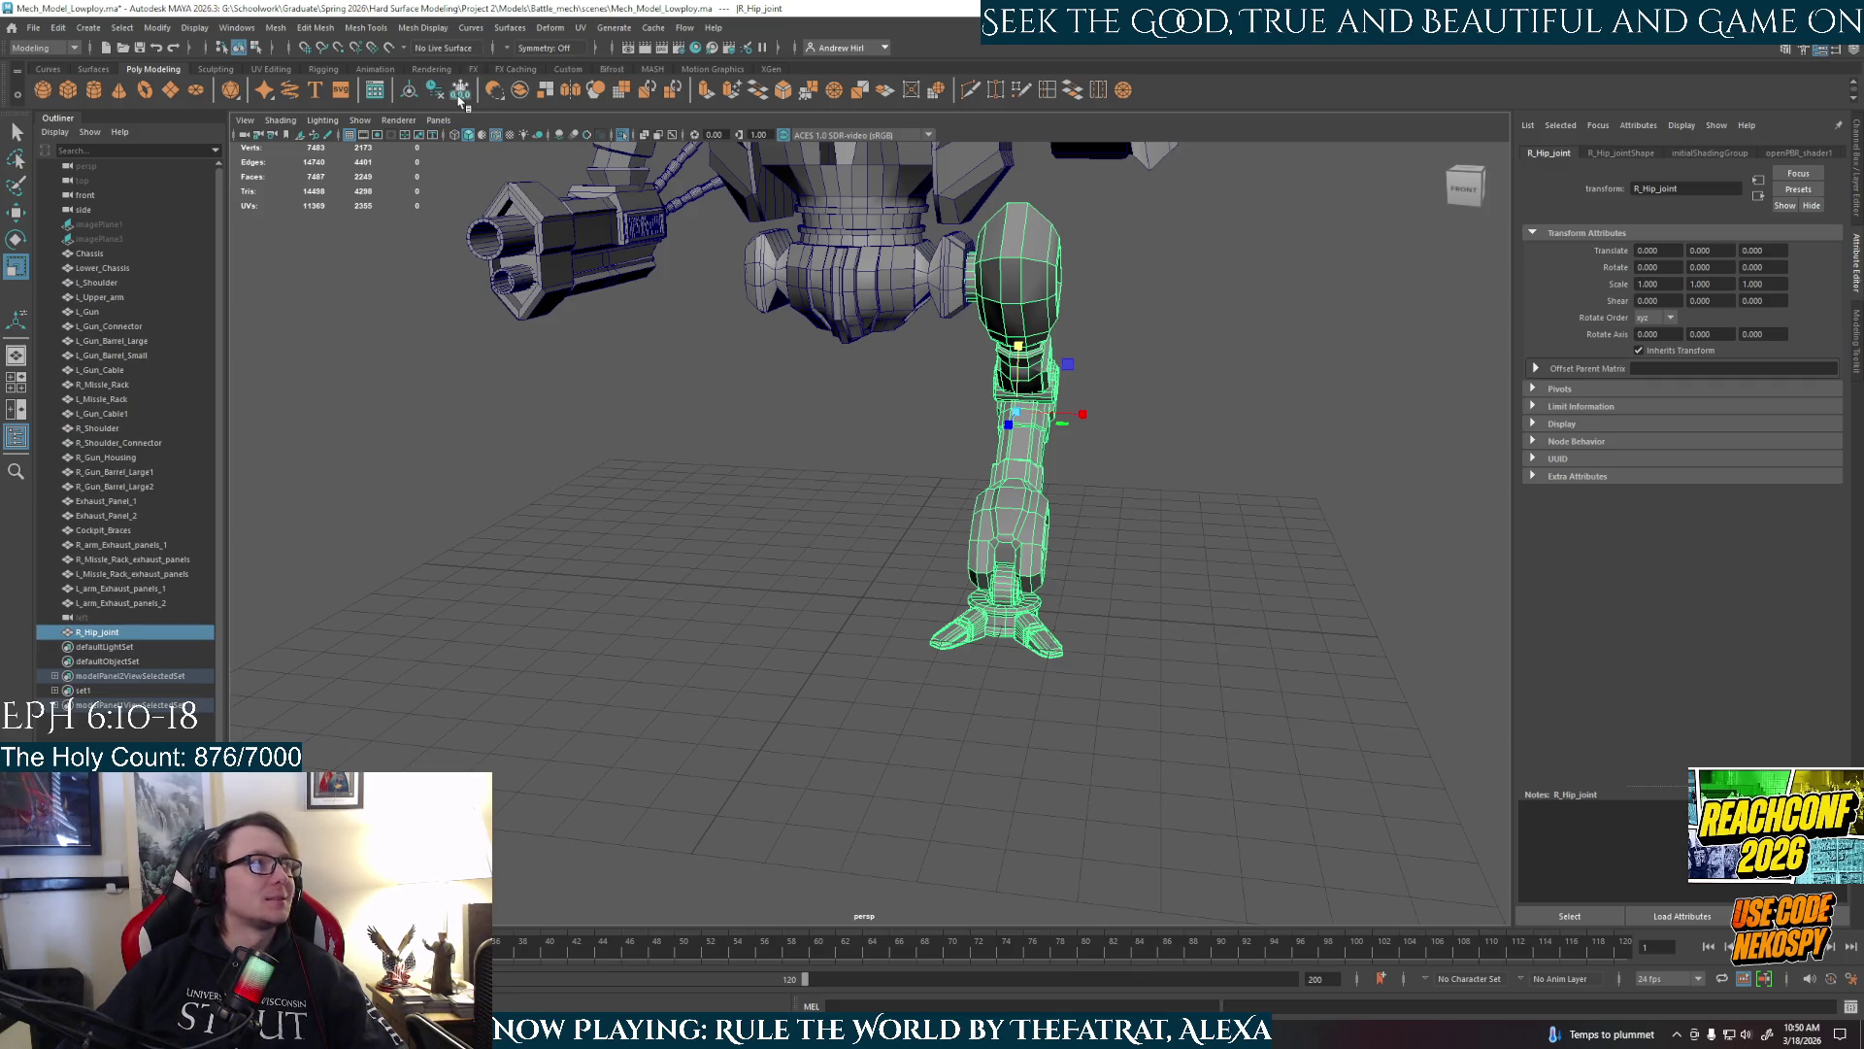
# Move R_Hip_joint in the Outliner between Lower_Chassis and L_Shoulder.
pyautogui.click(102, 633)
pyautogui.moveTo(104, 637); pyautogui.dragTo(115, 280)
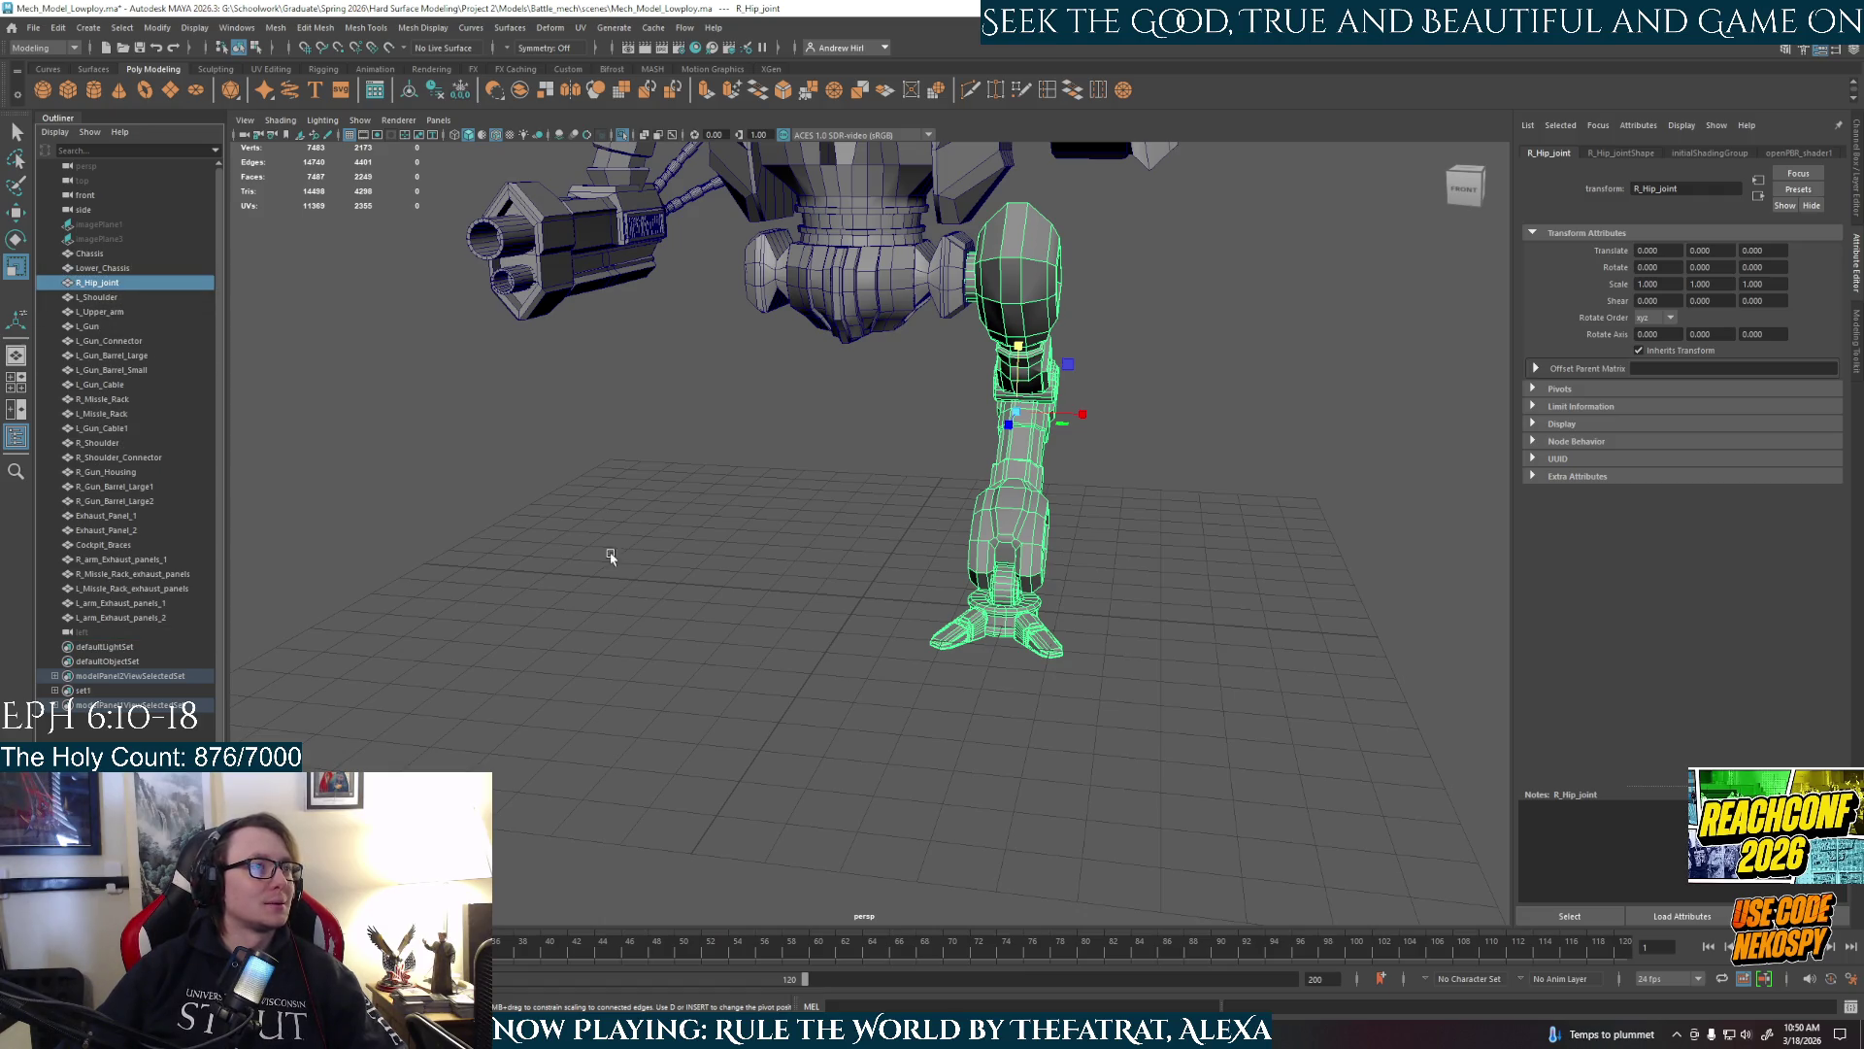
pyautogui.keyDown('alt'); pyautogui.moveTo(1003, 697); pyautogui.dragTo(1044, 699); pyautogui.keyUp('alt')
# Mirror the R_Hip_joint leg in the negative direction to create the left leg, then select R_Hip_joint.
pyautogui.click(277, 28)
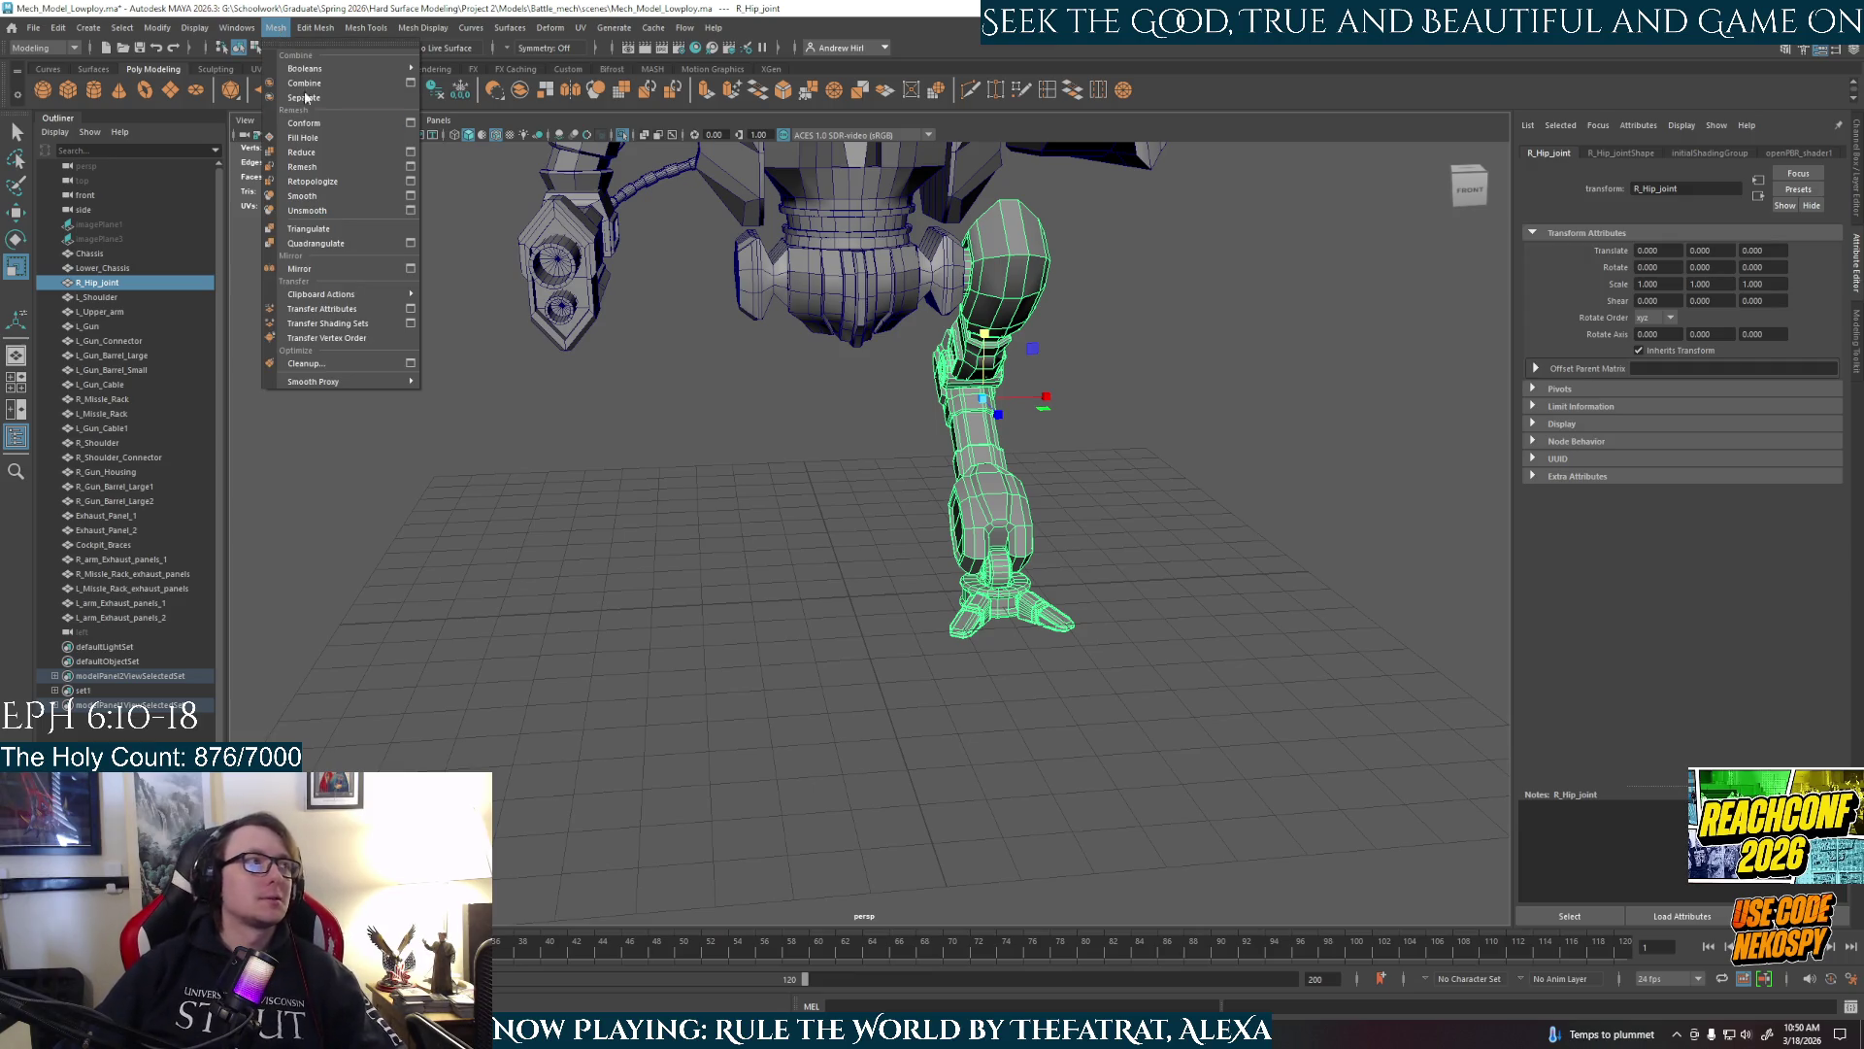
pyautogui.click(410, 268)
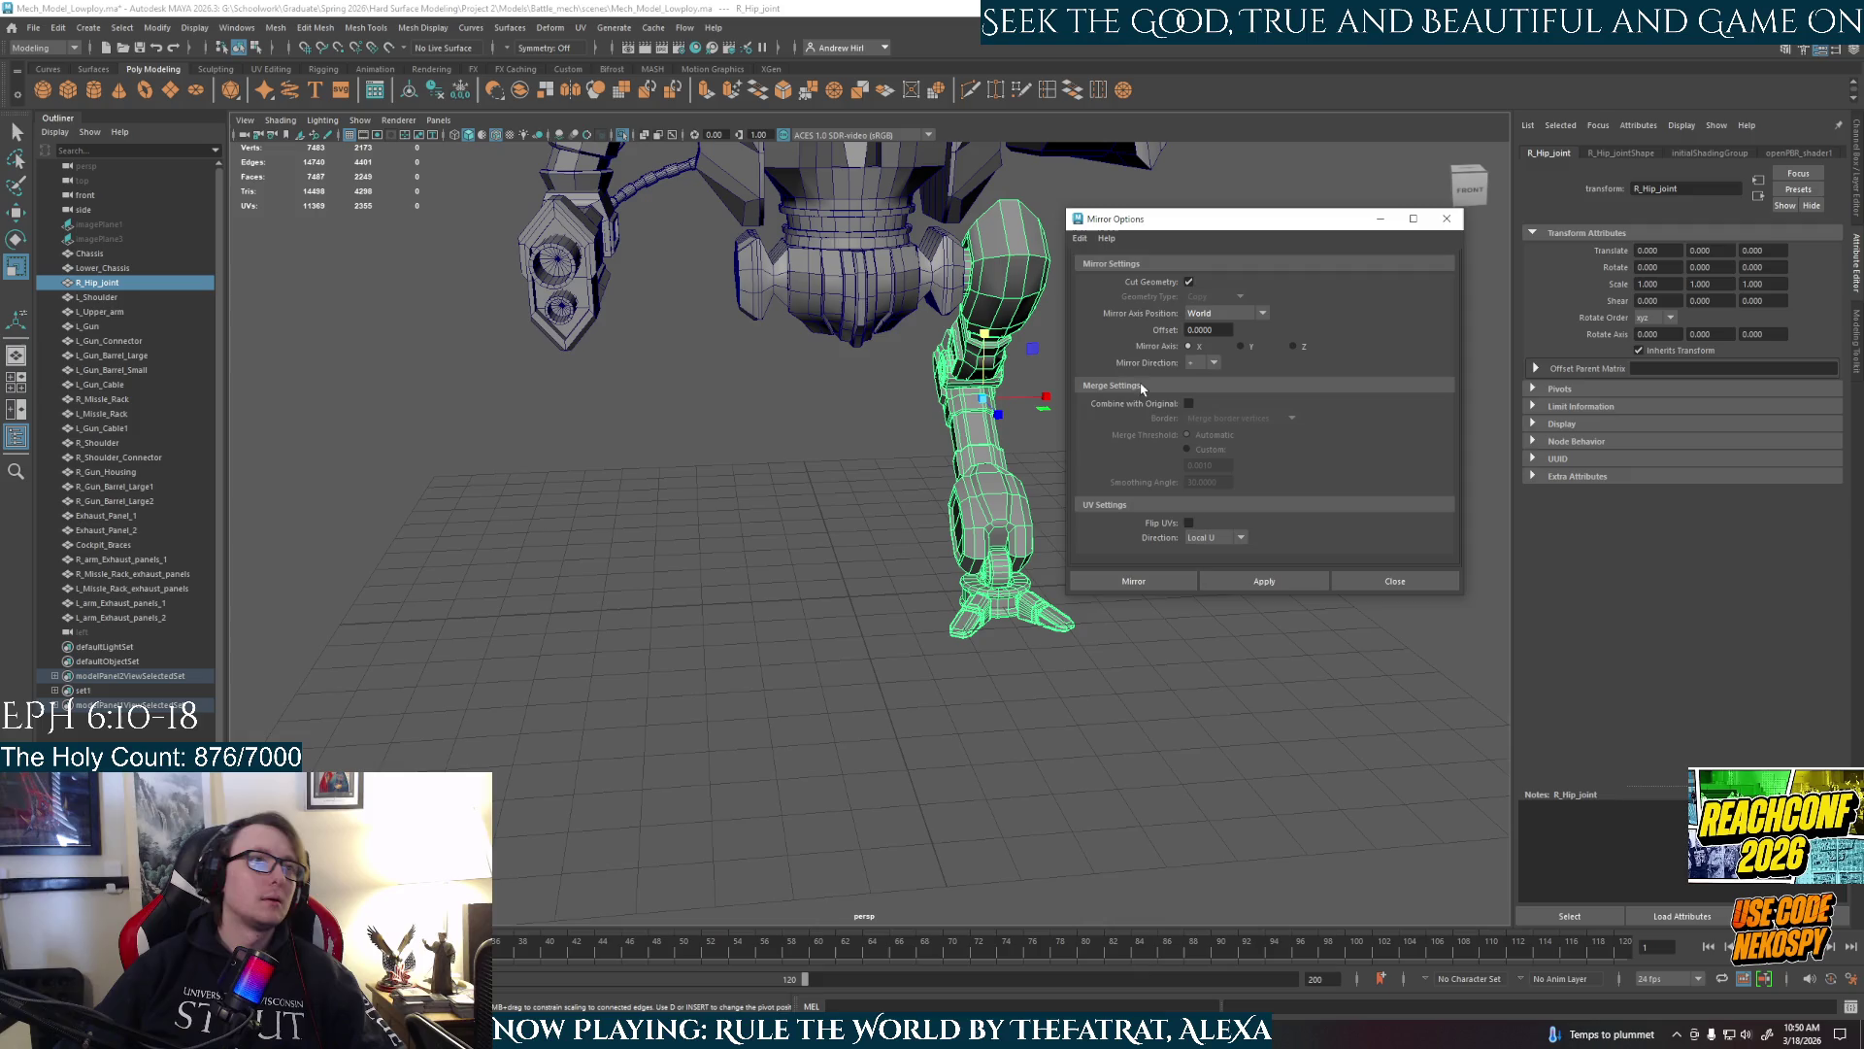
pyautogui.click(1250, 581)
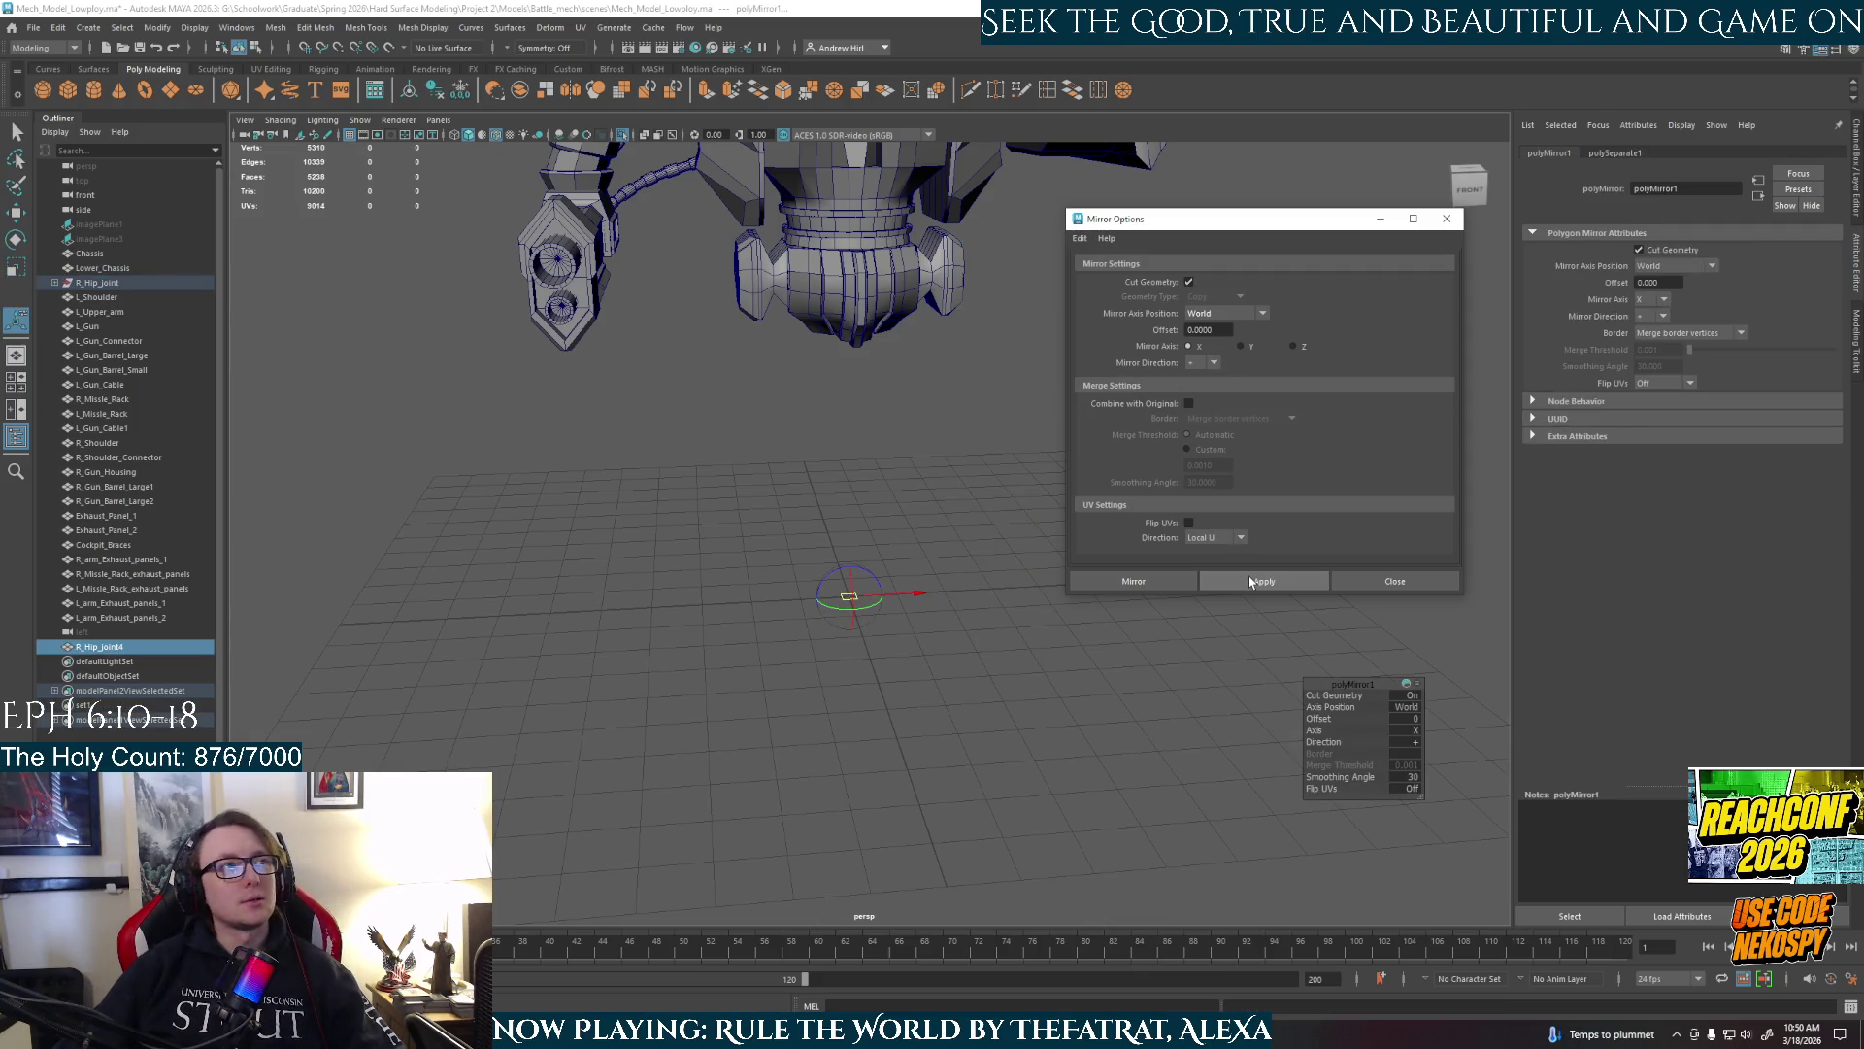
pyautogui.click(1203, 580)
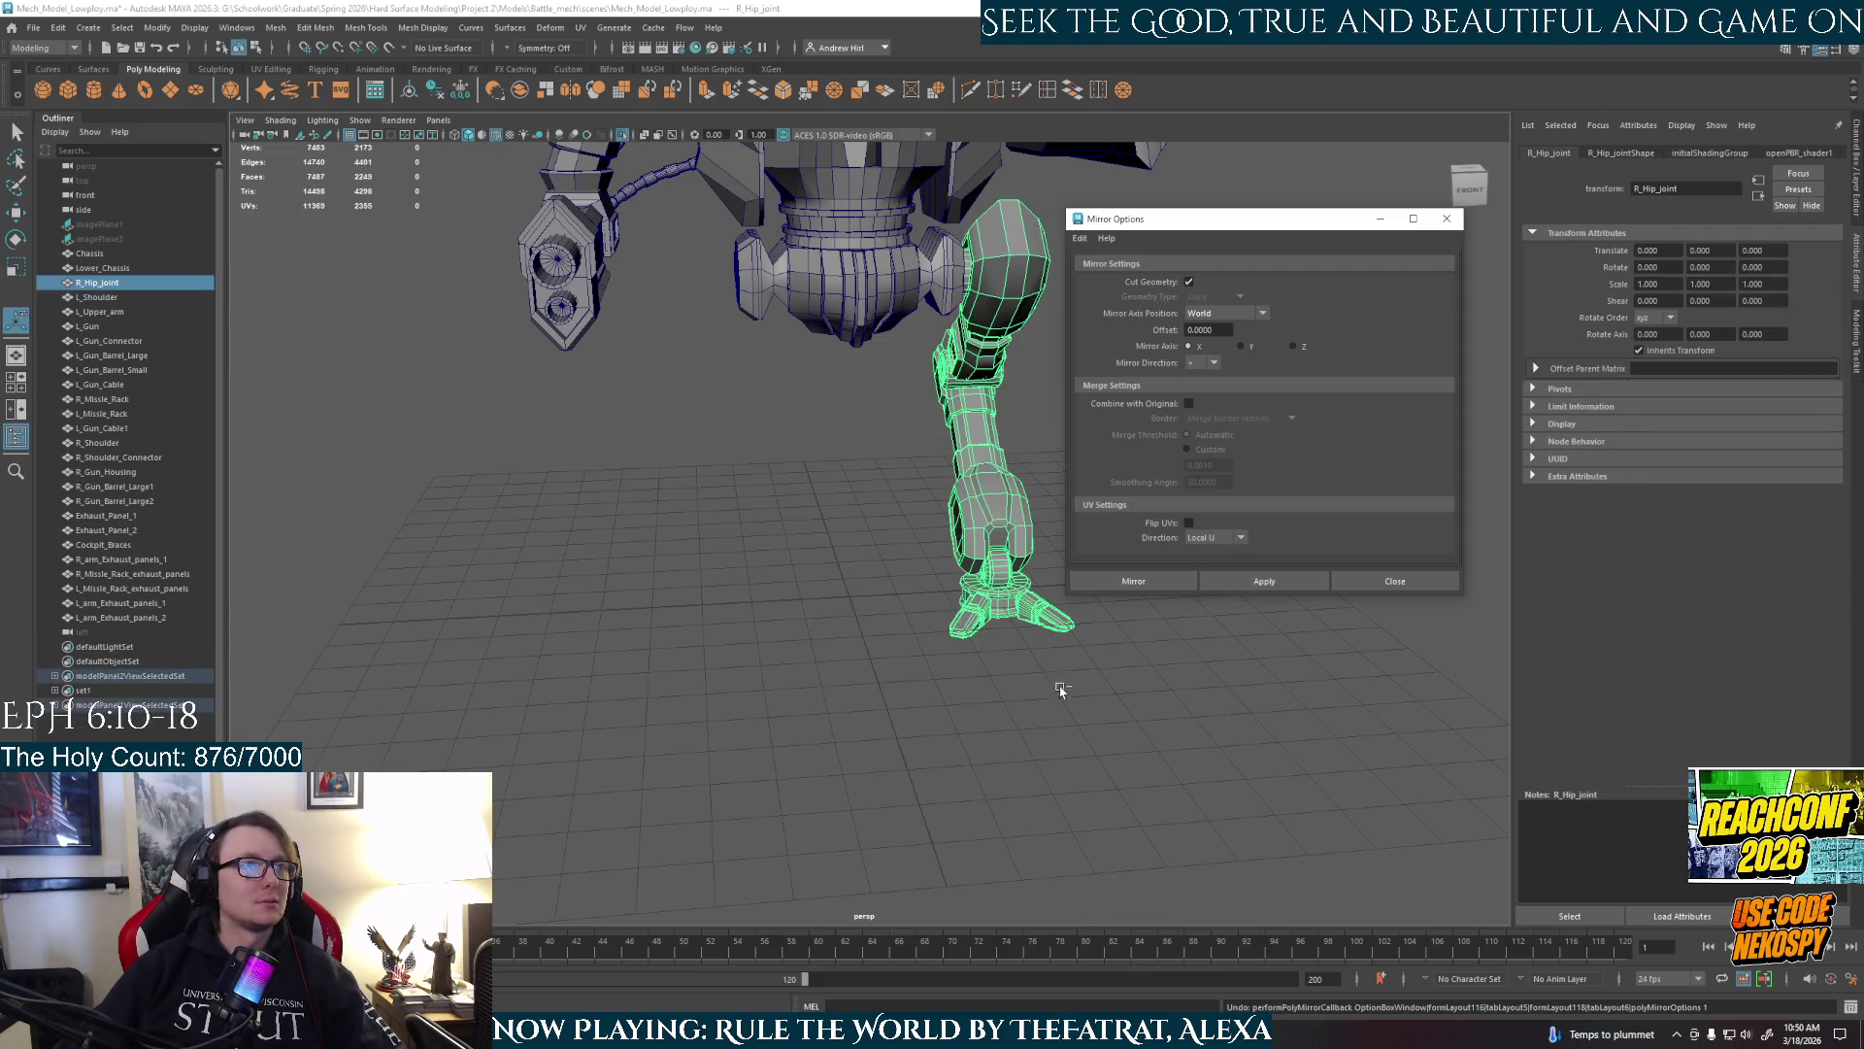
pyautogui.click(1209, 388)
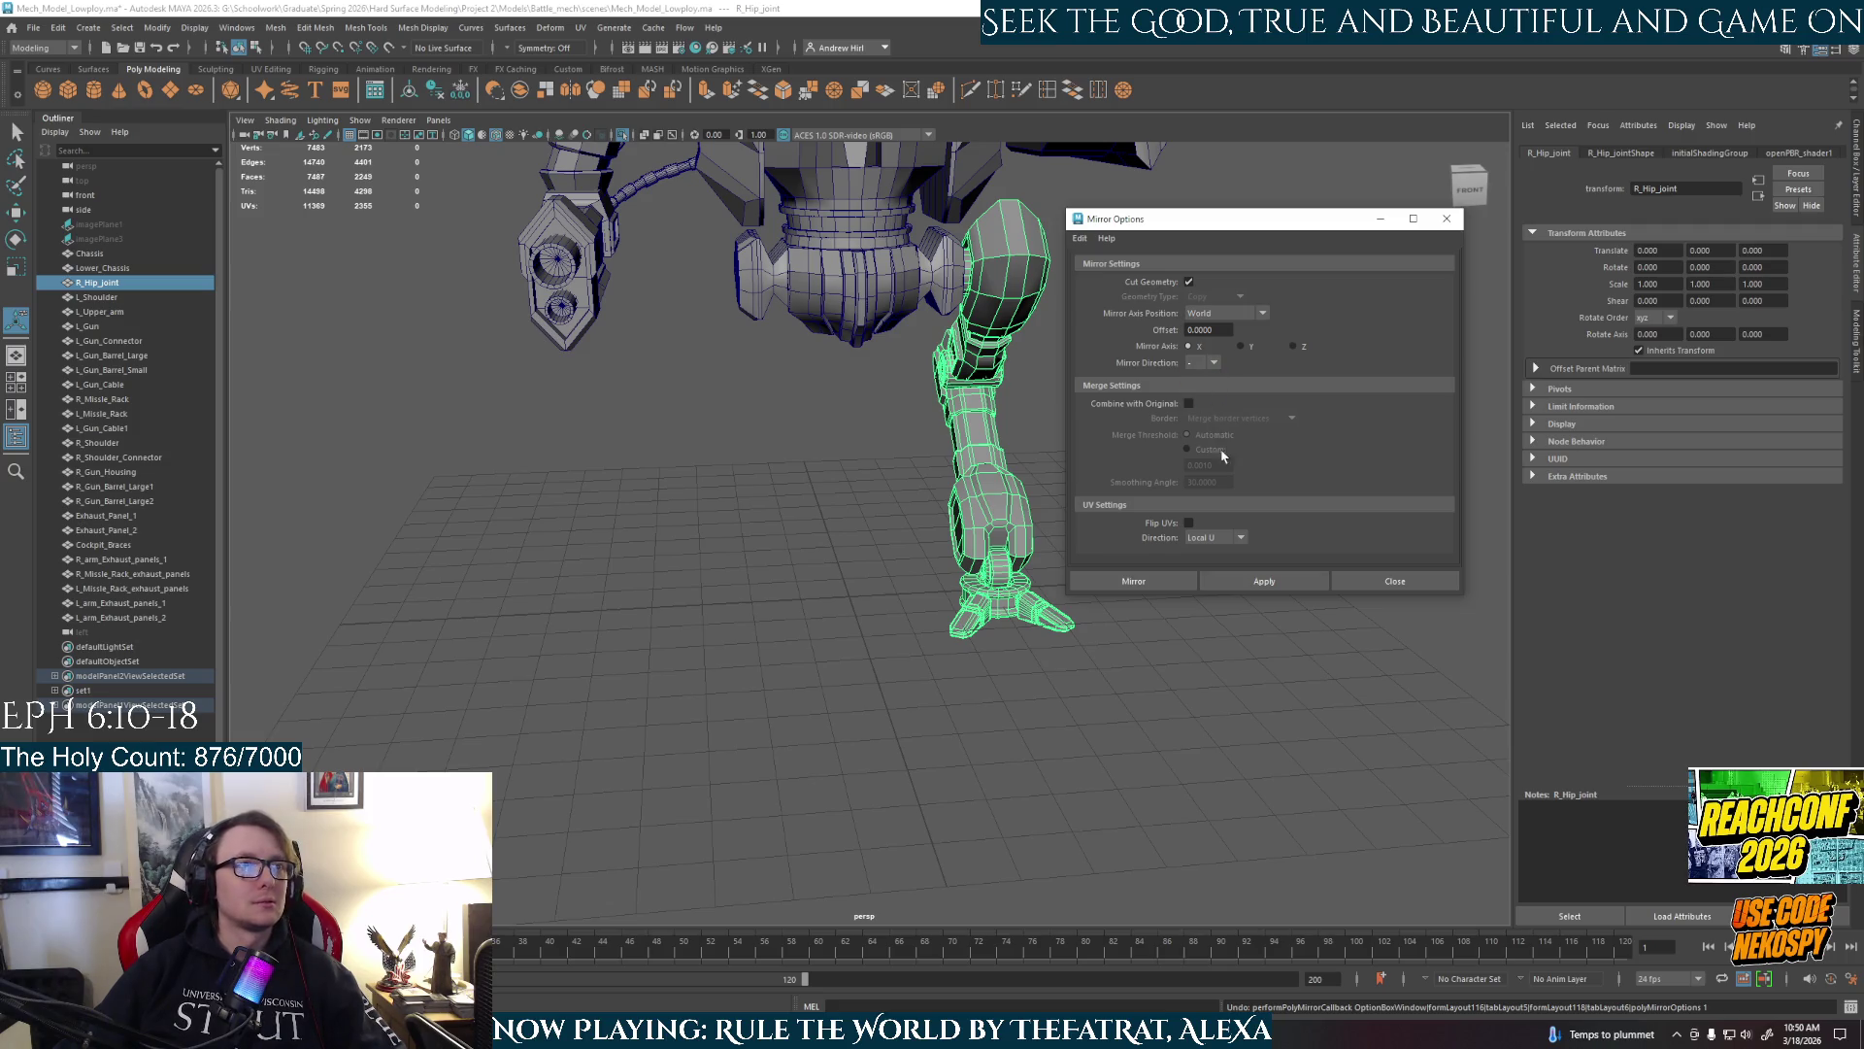
pyautogui.click(1256, 580)
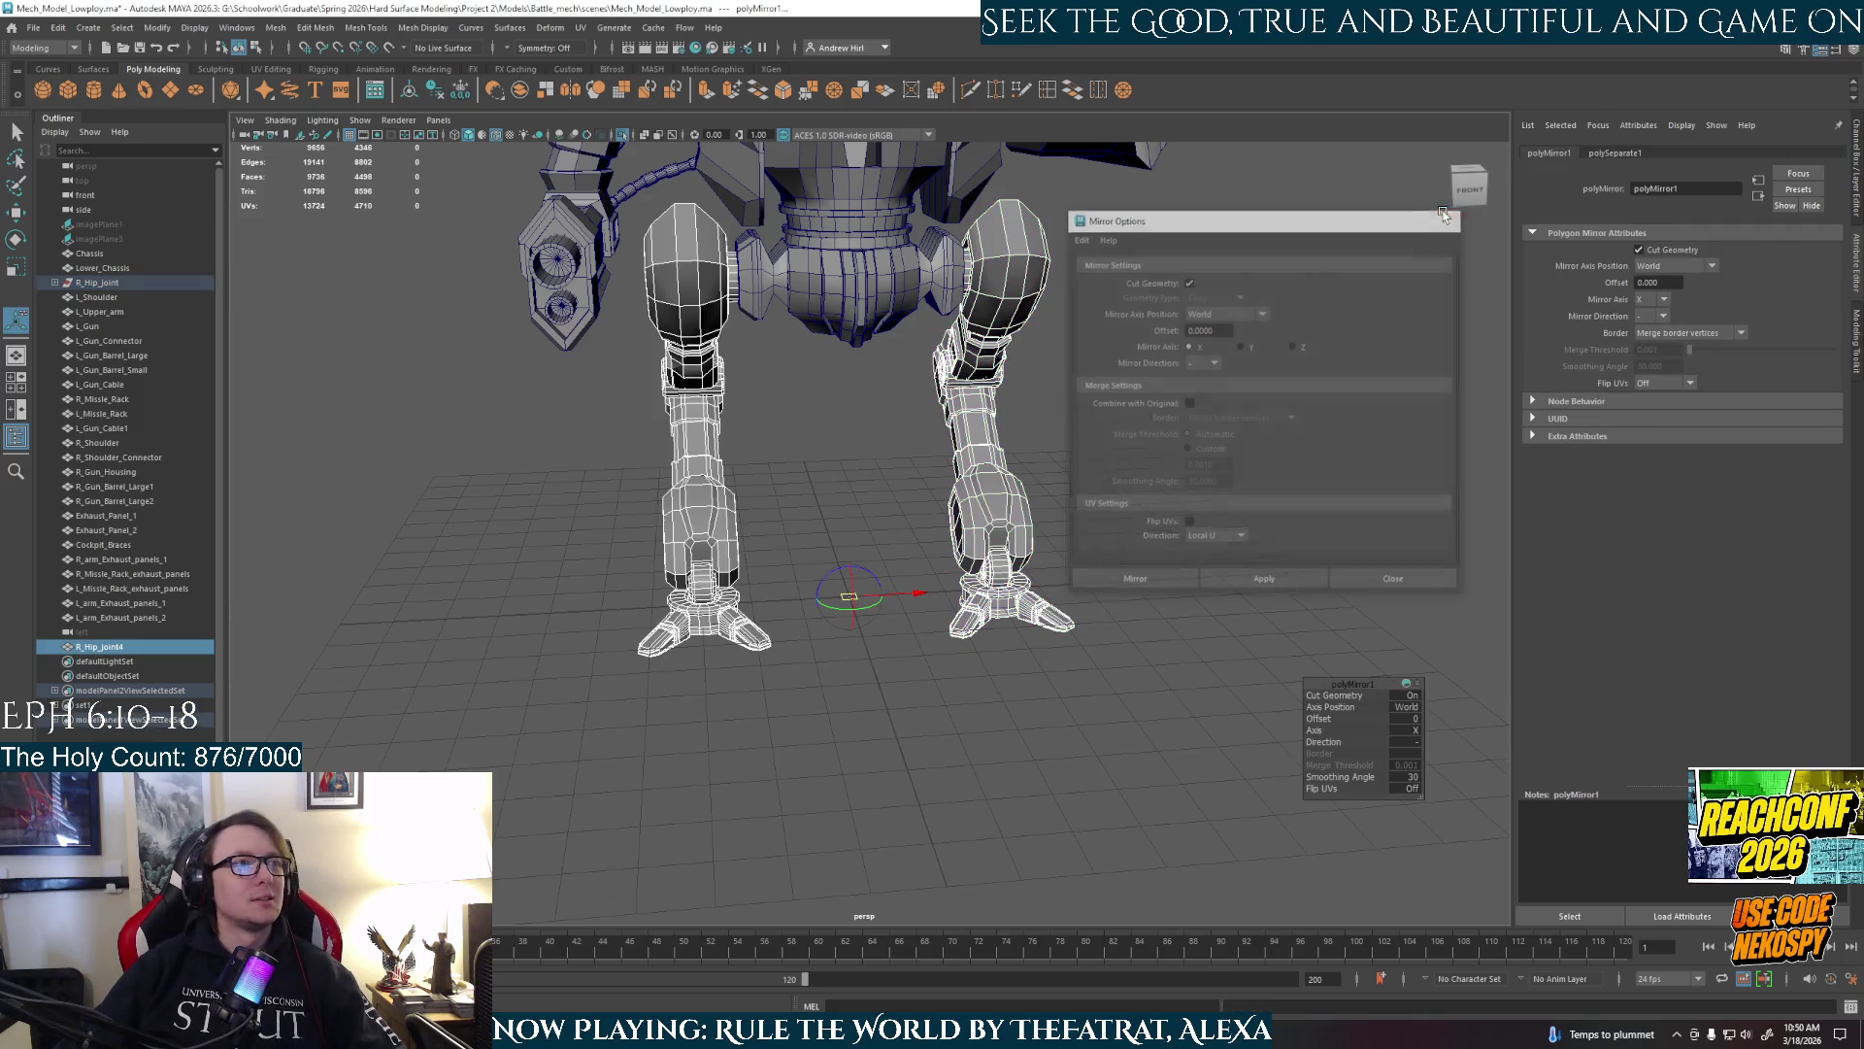
pyautogui.click(1447, 218)
pyautogui.keyDown('alt'); pyautogui.moveTo(1029, 490); pyautogui.dragTo(889, 497); pyautogui.keyUp('alt')
pyautogui.click(924, 527)
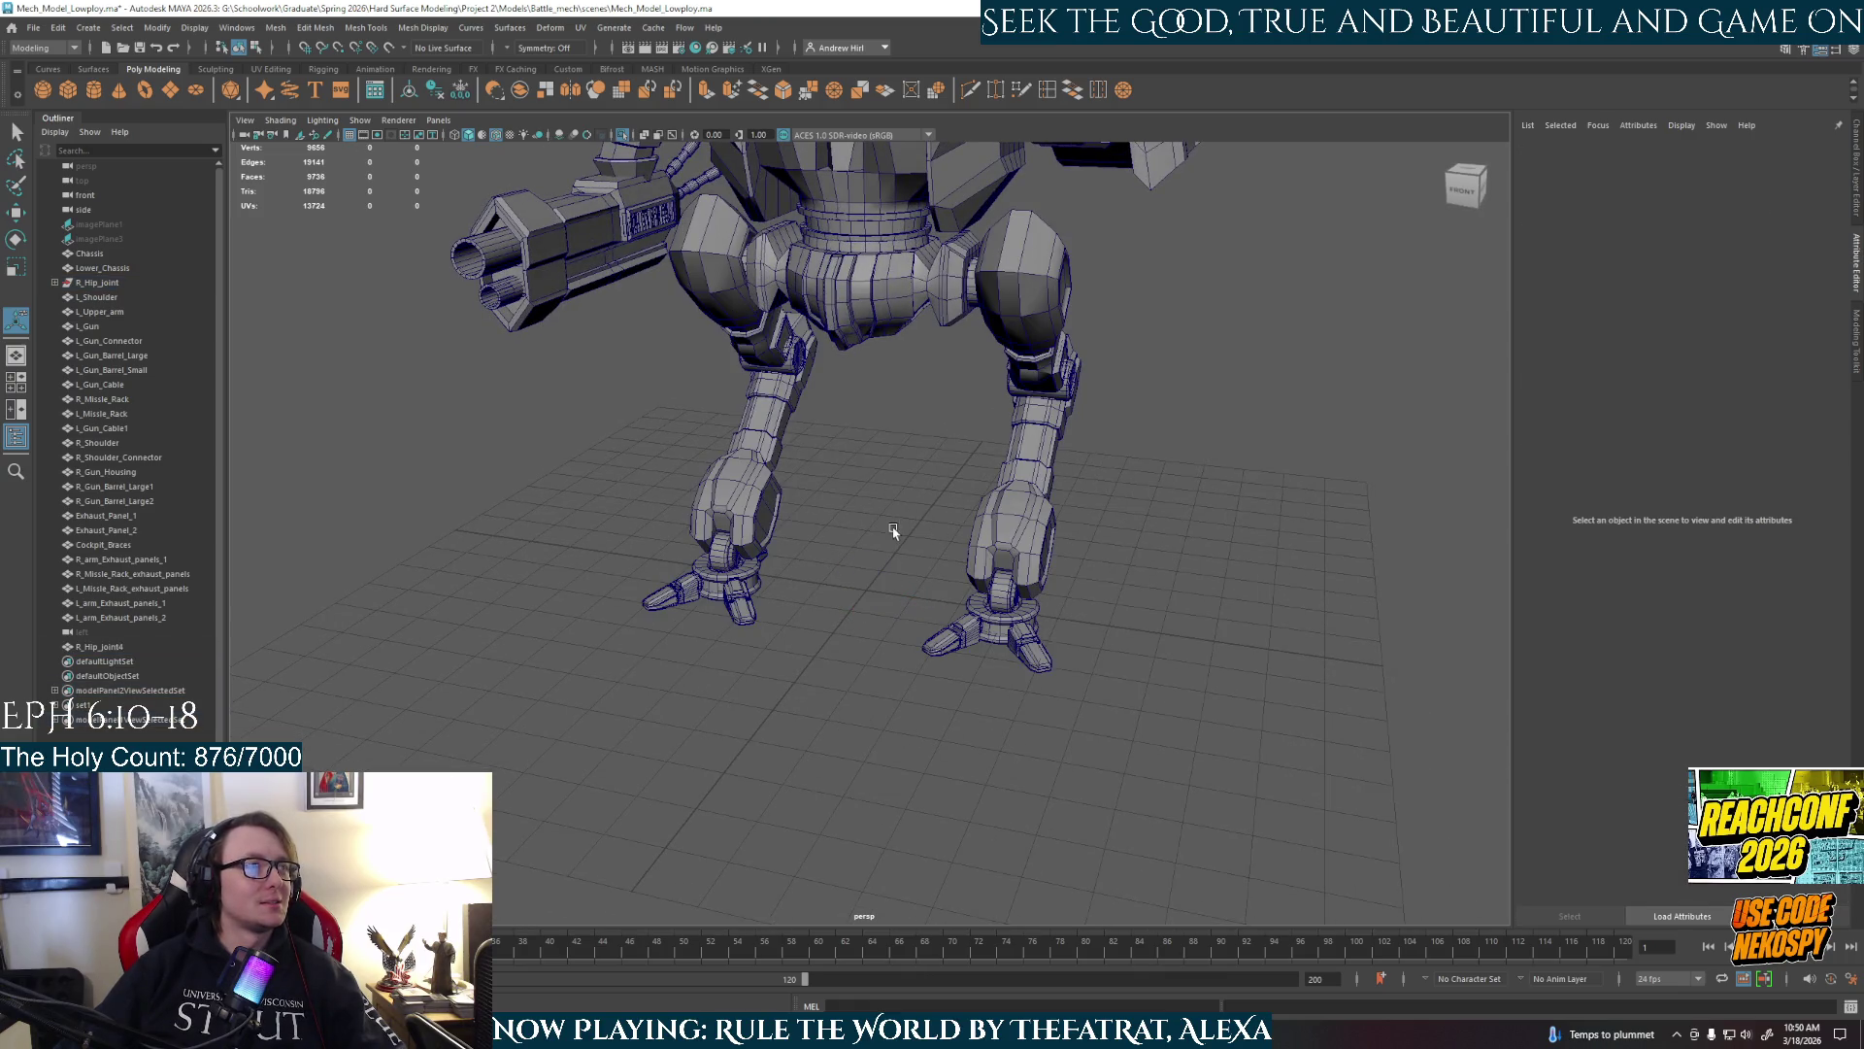
pyautogui.click(97, 282)
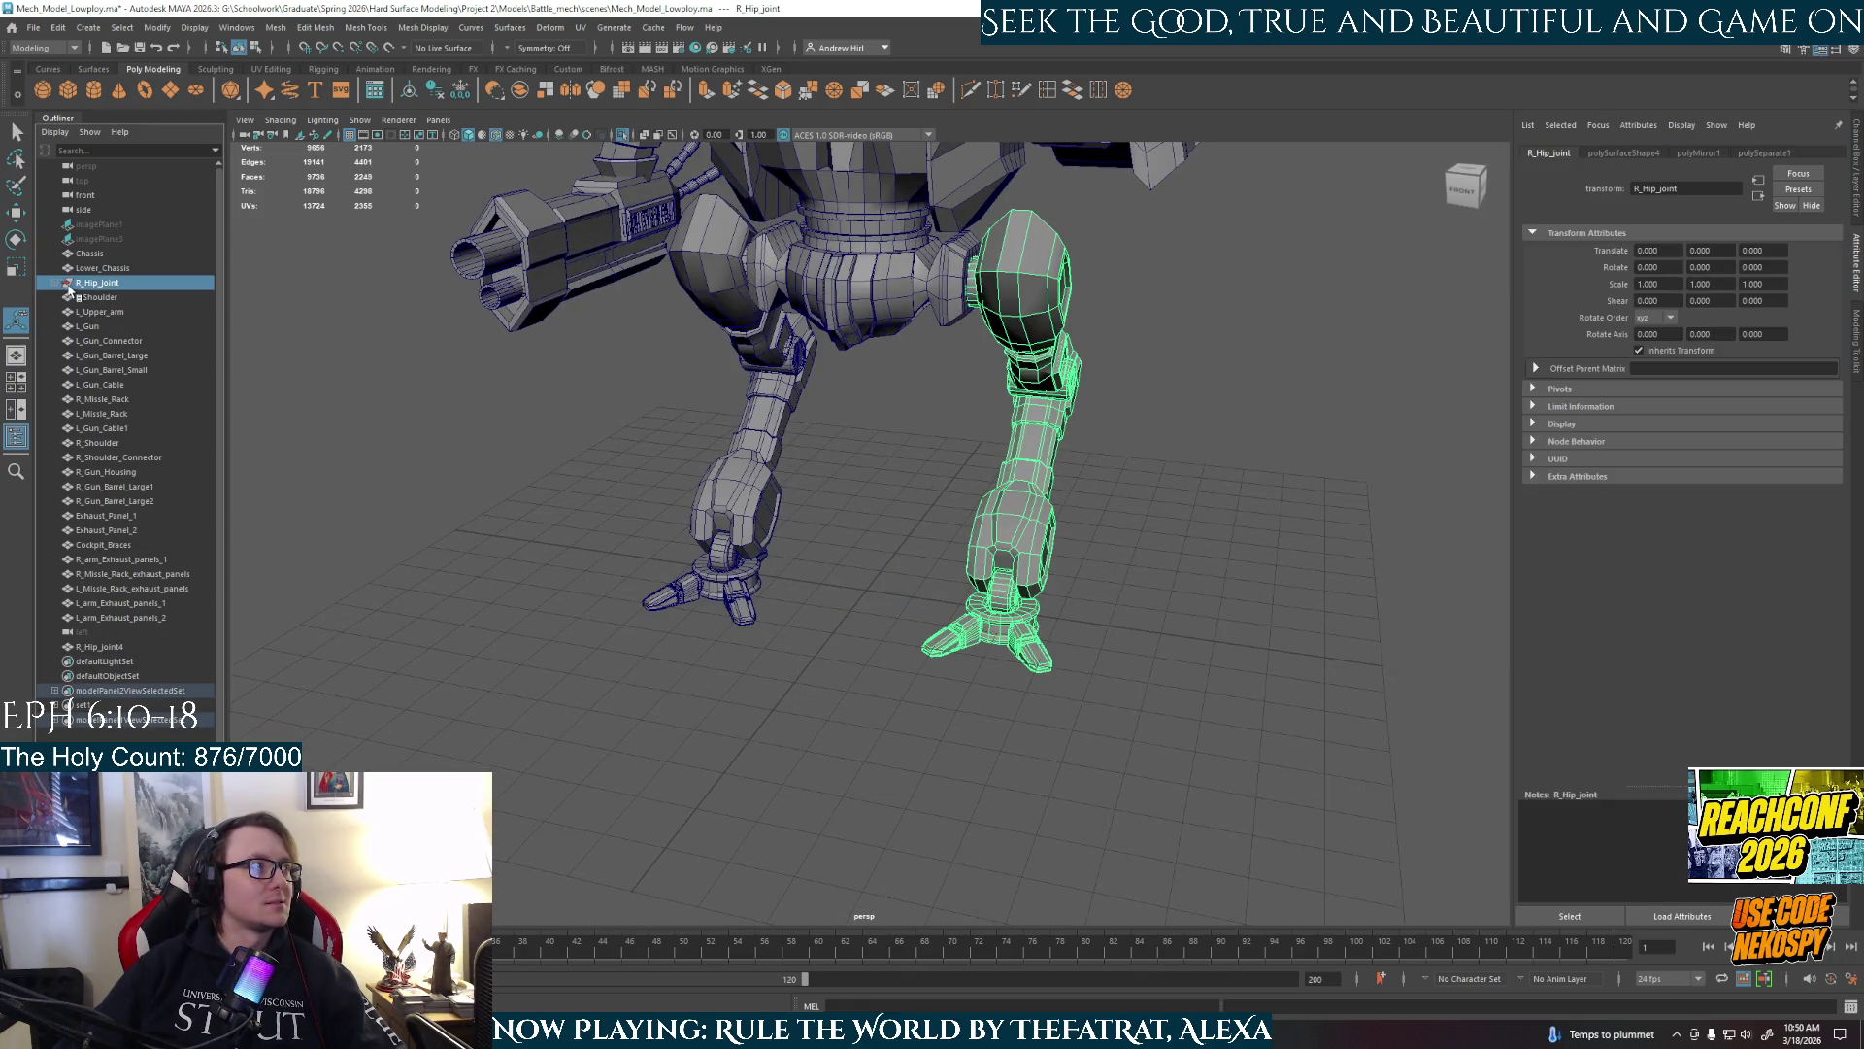
# Freeze the leg's transformations, pull R_Hip_joint2 out of R_Hip_joint and delete the empty group.
pyautogui.click(461, 90)
pyautogui.click(55, 282)
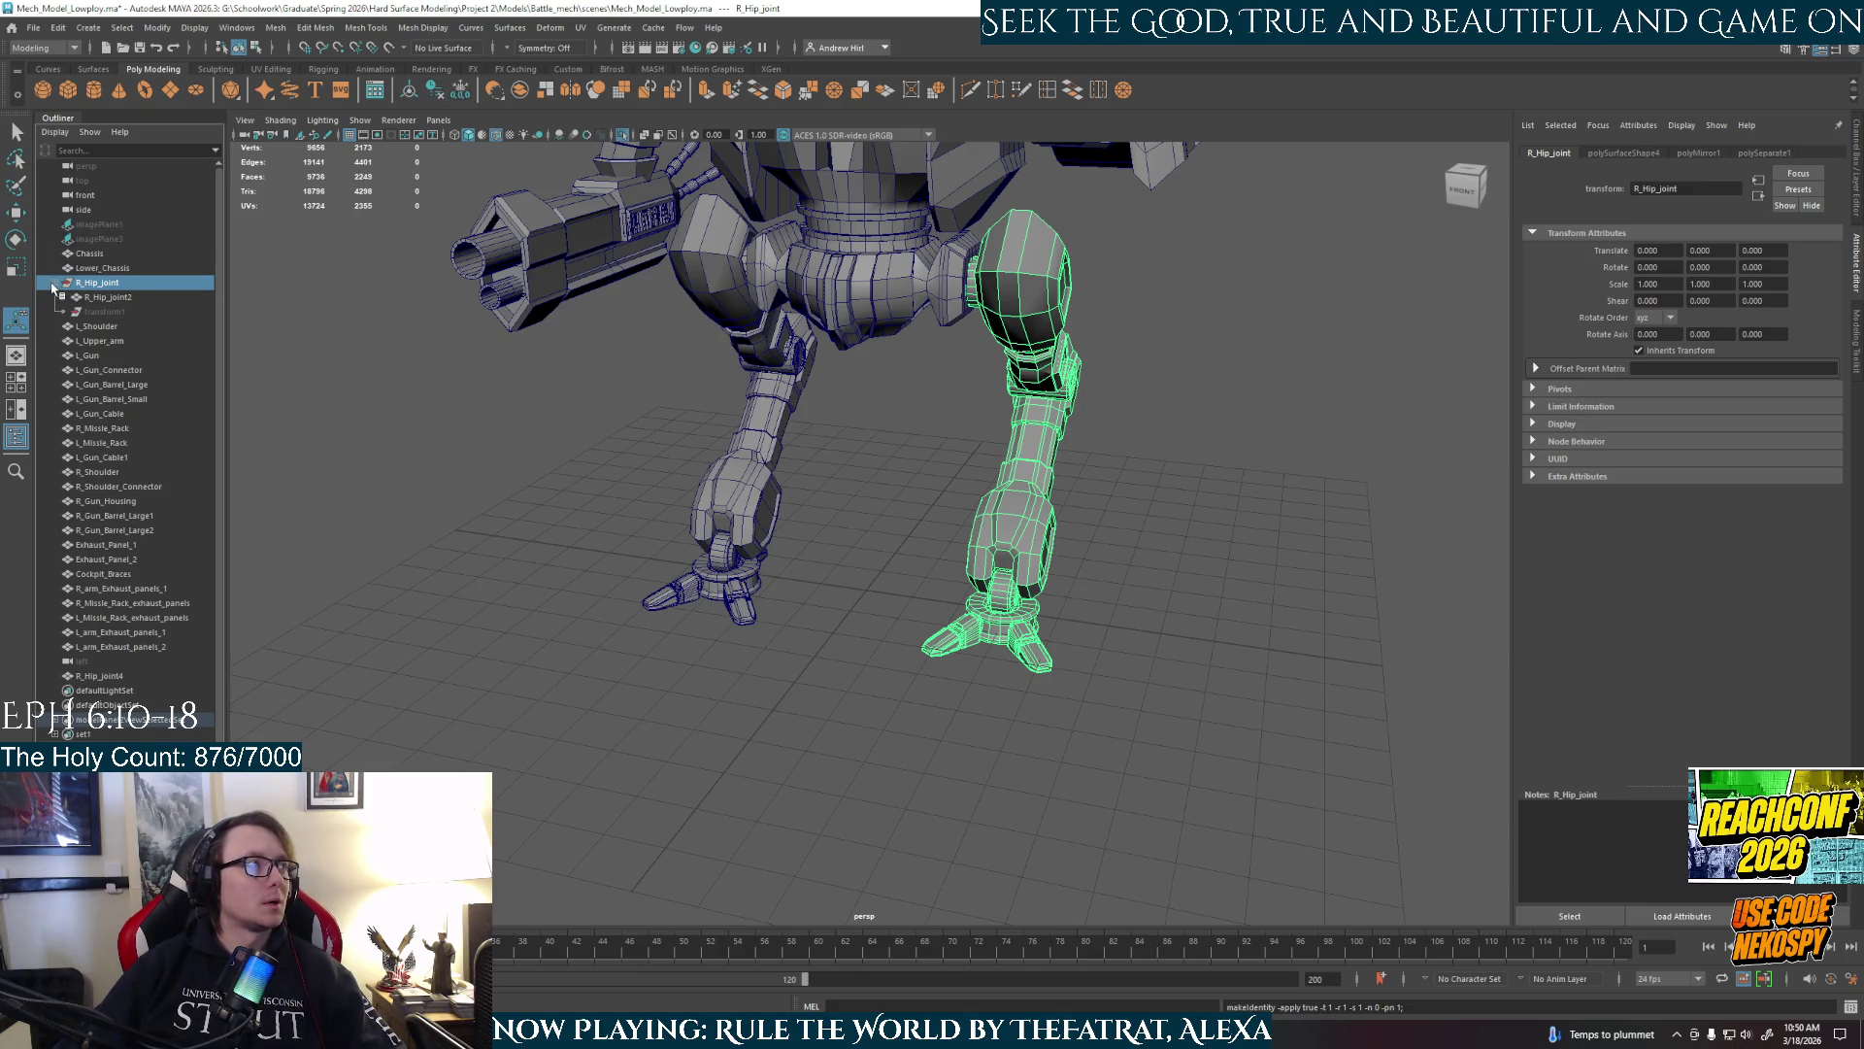
pyautogui.click(118, 298)
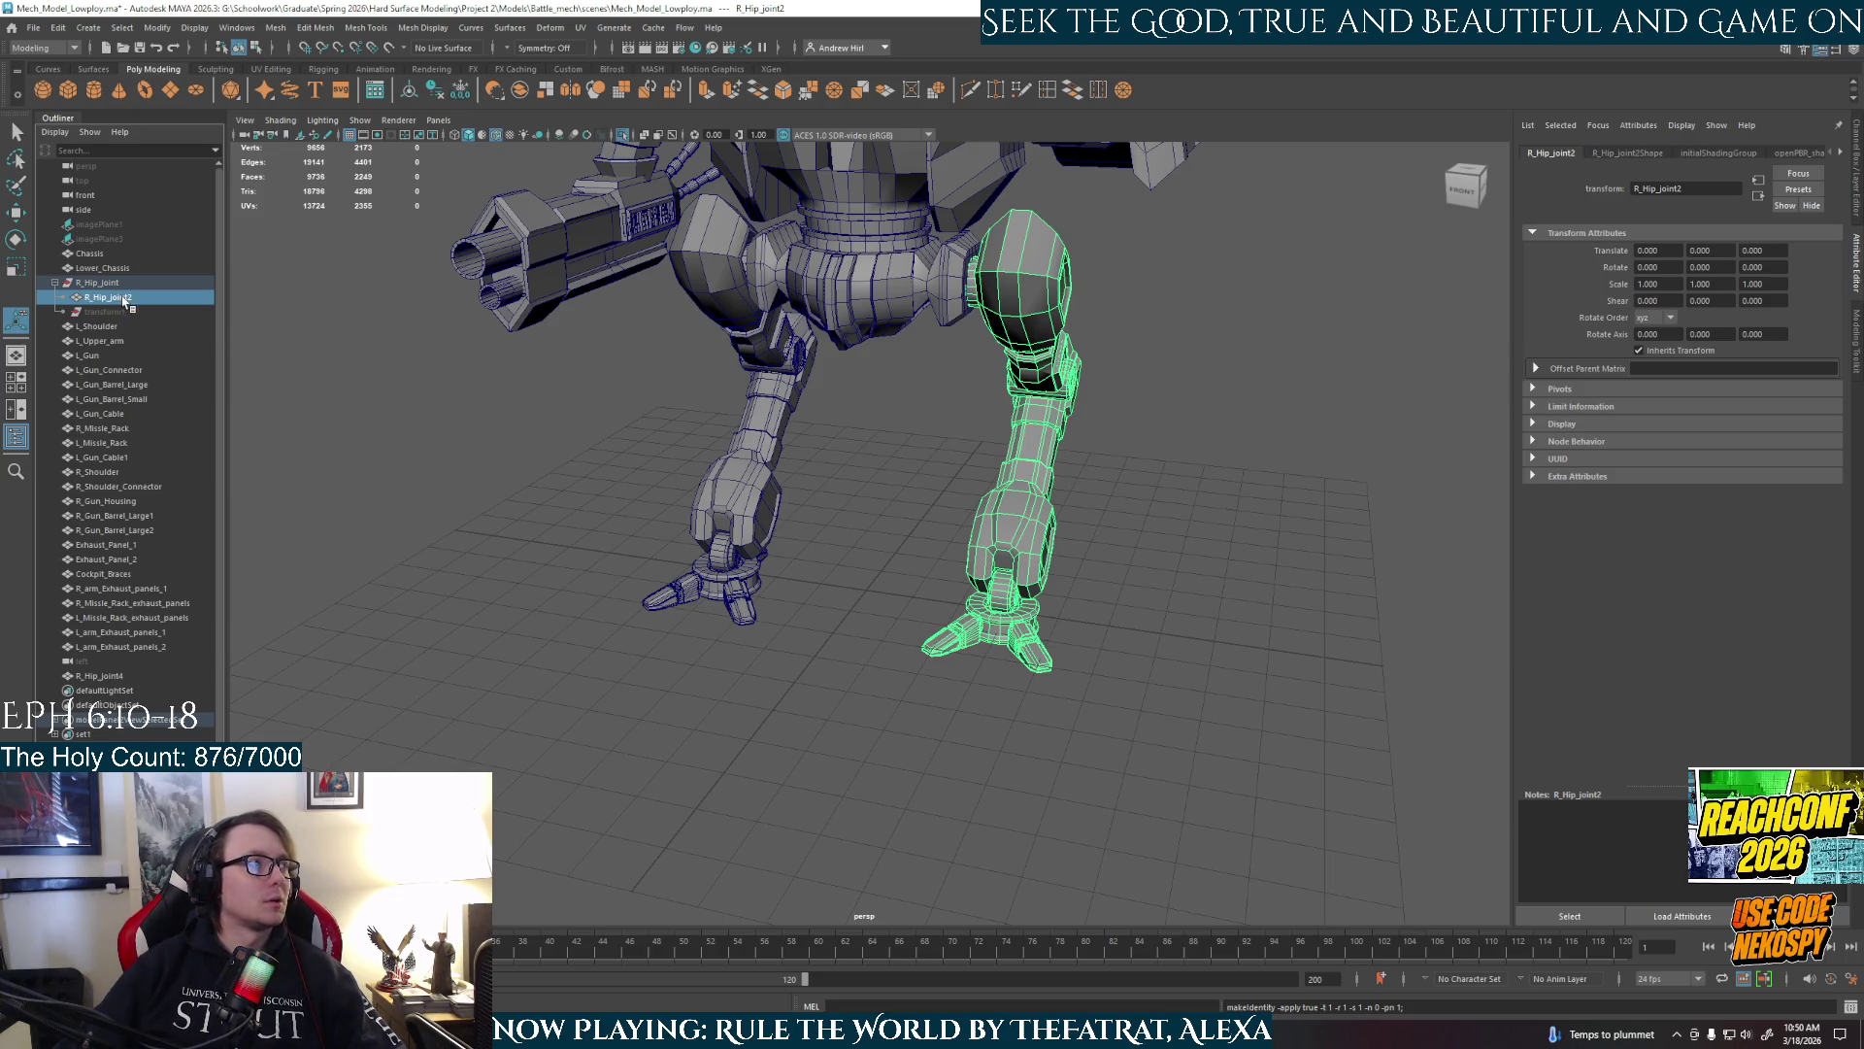
pyautogui.moveTo(121, 302); pyautogui.dragTo(121, 276)
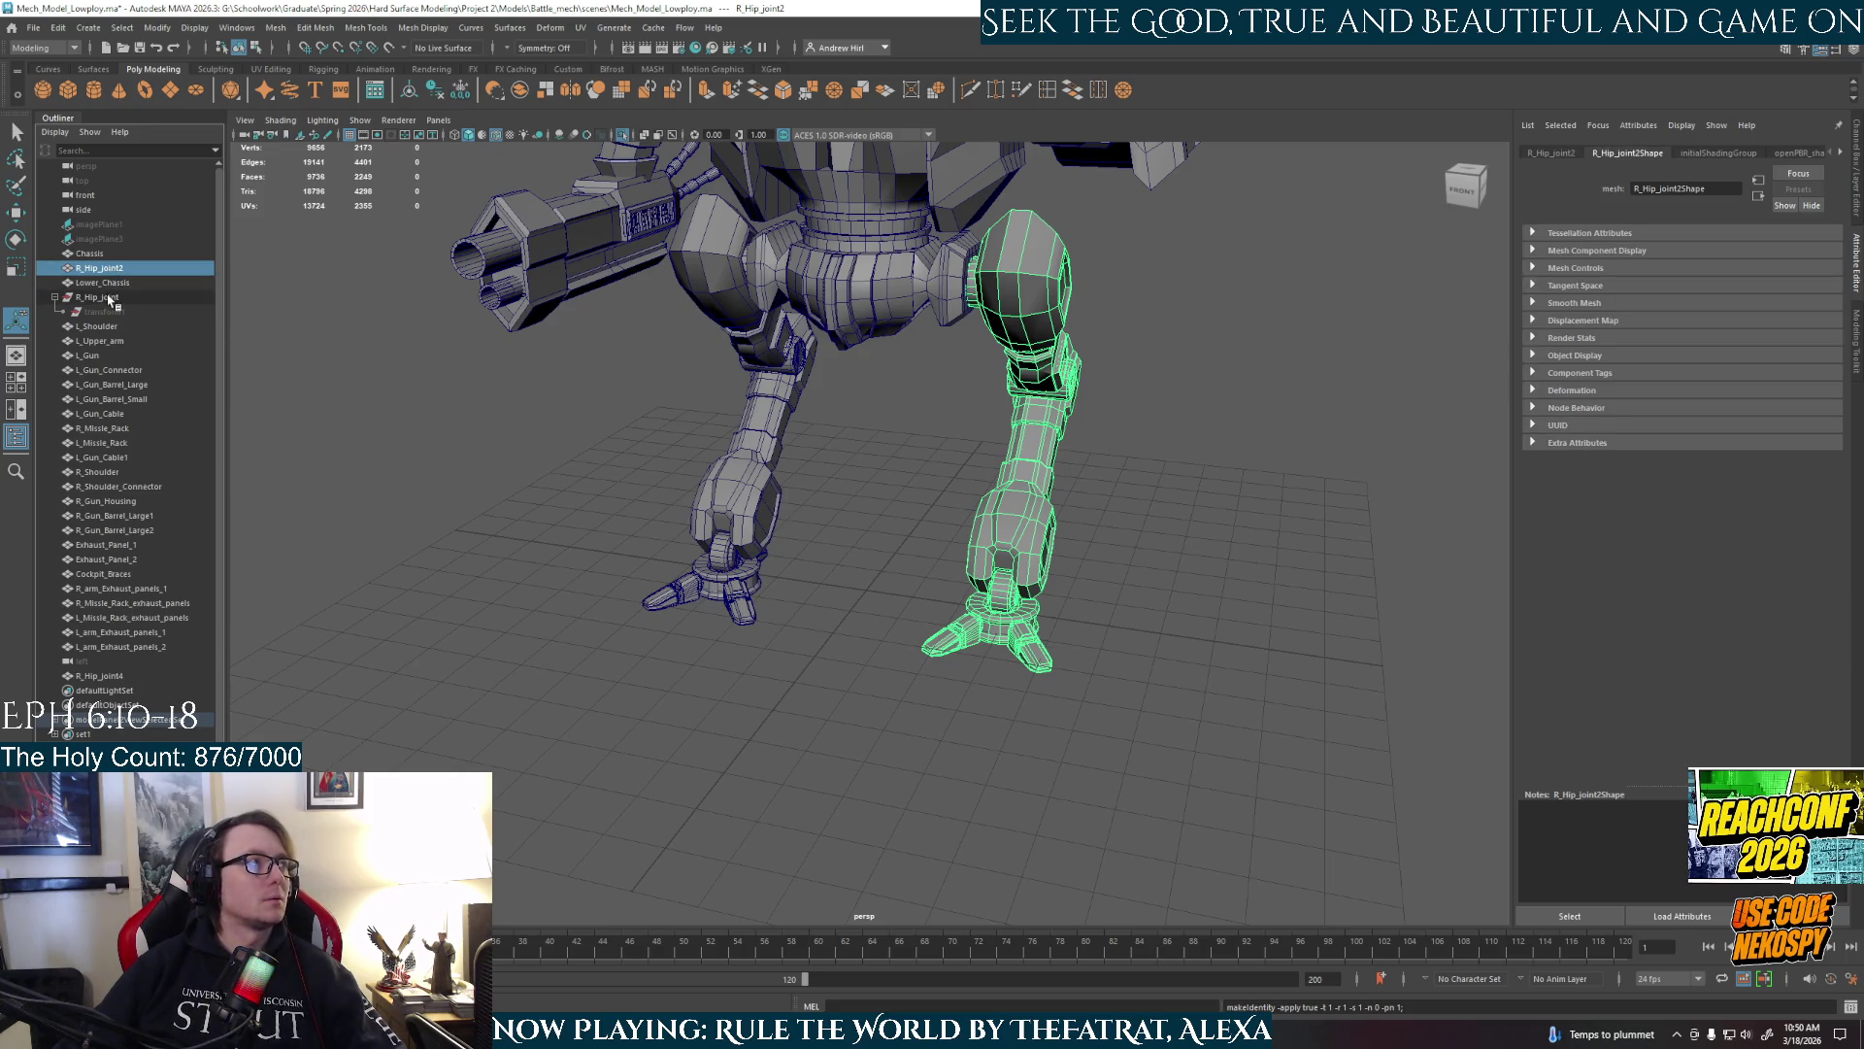
pyautogui.click(109, 298)
pyautogui.press('Delete')
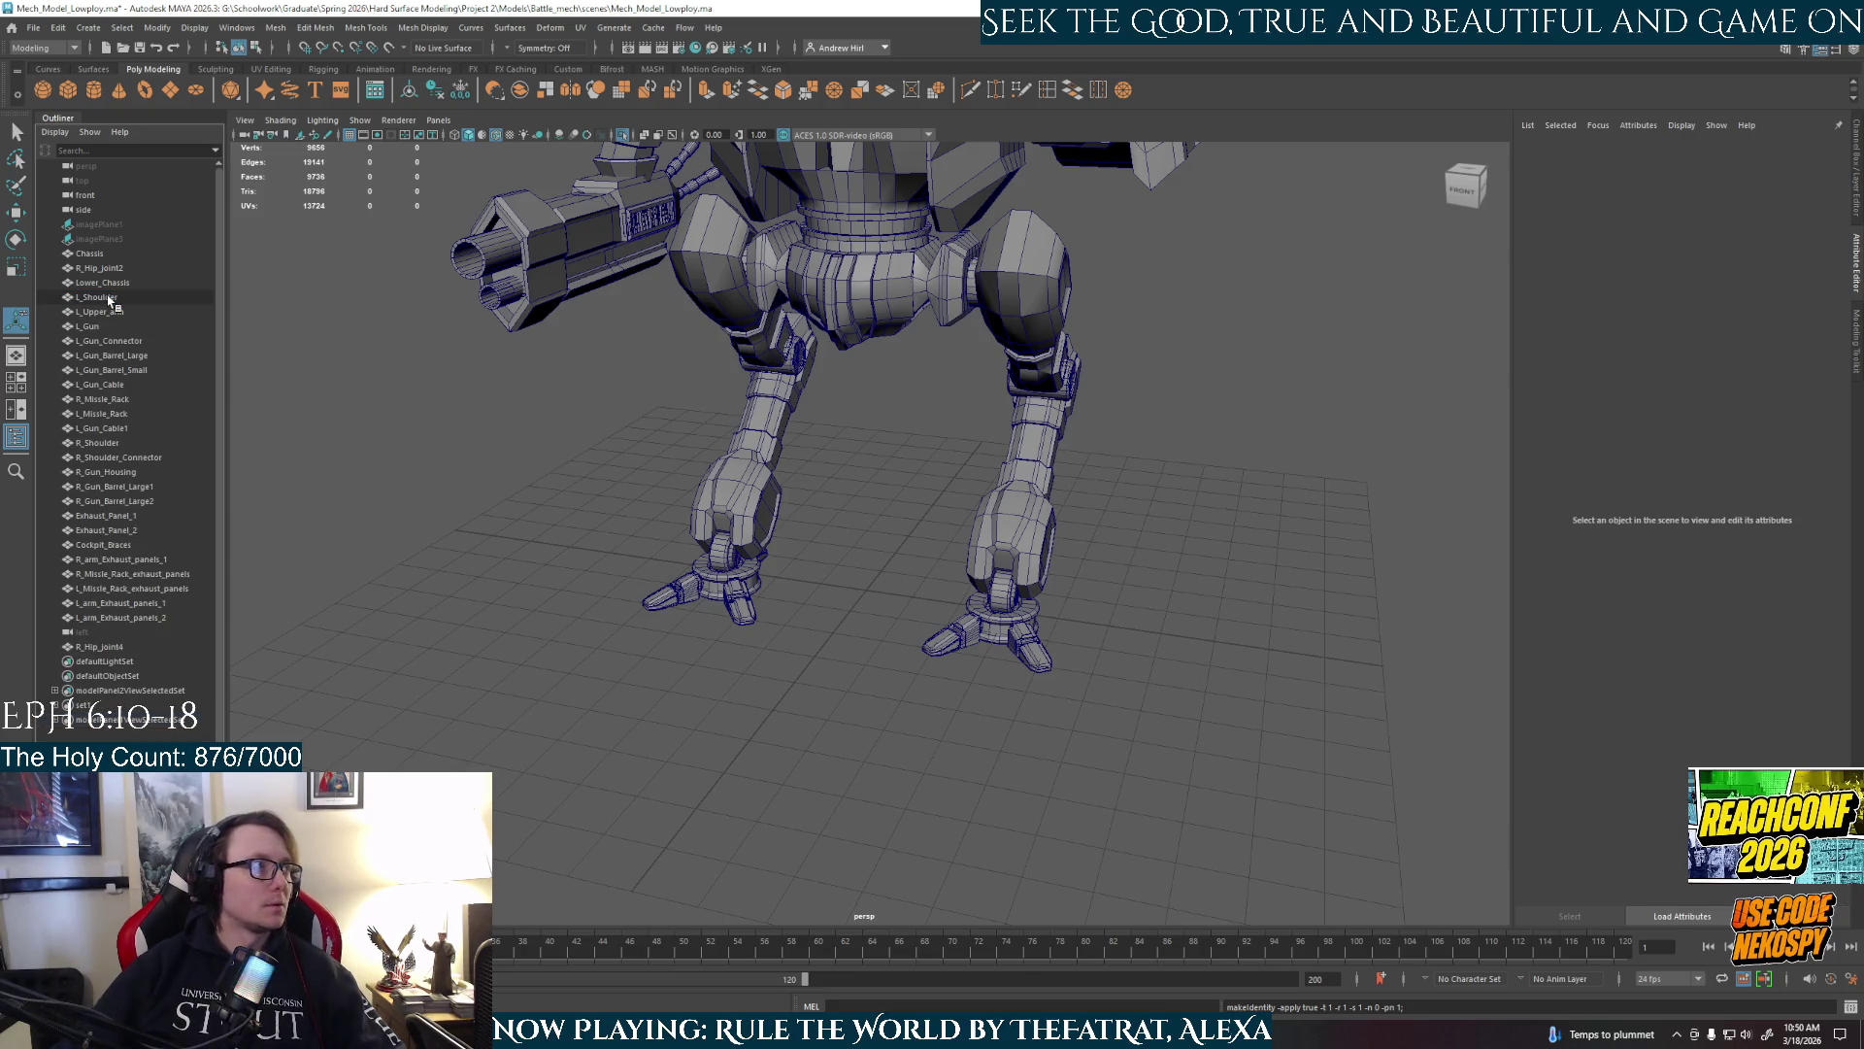
pyautogui.click(101, 269)
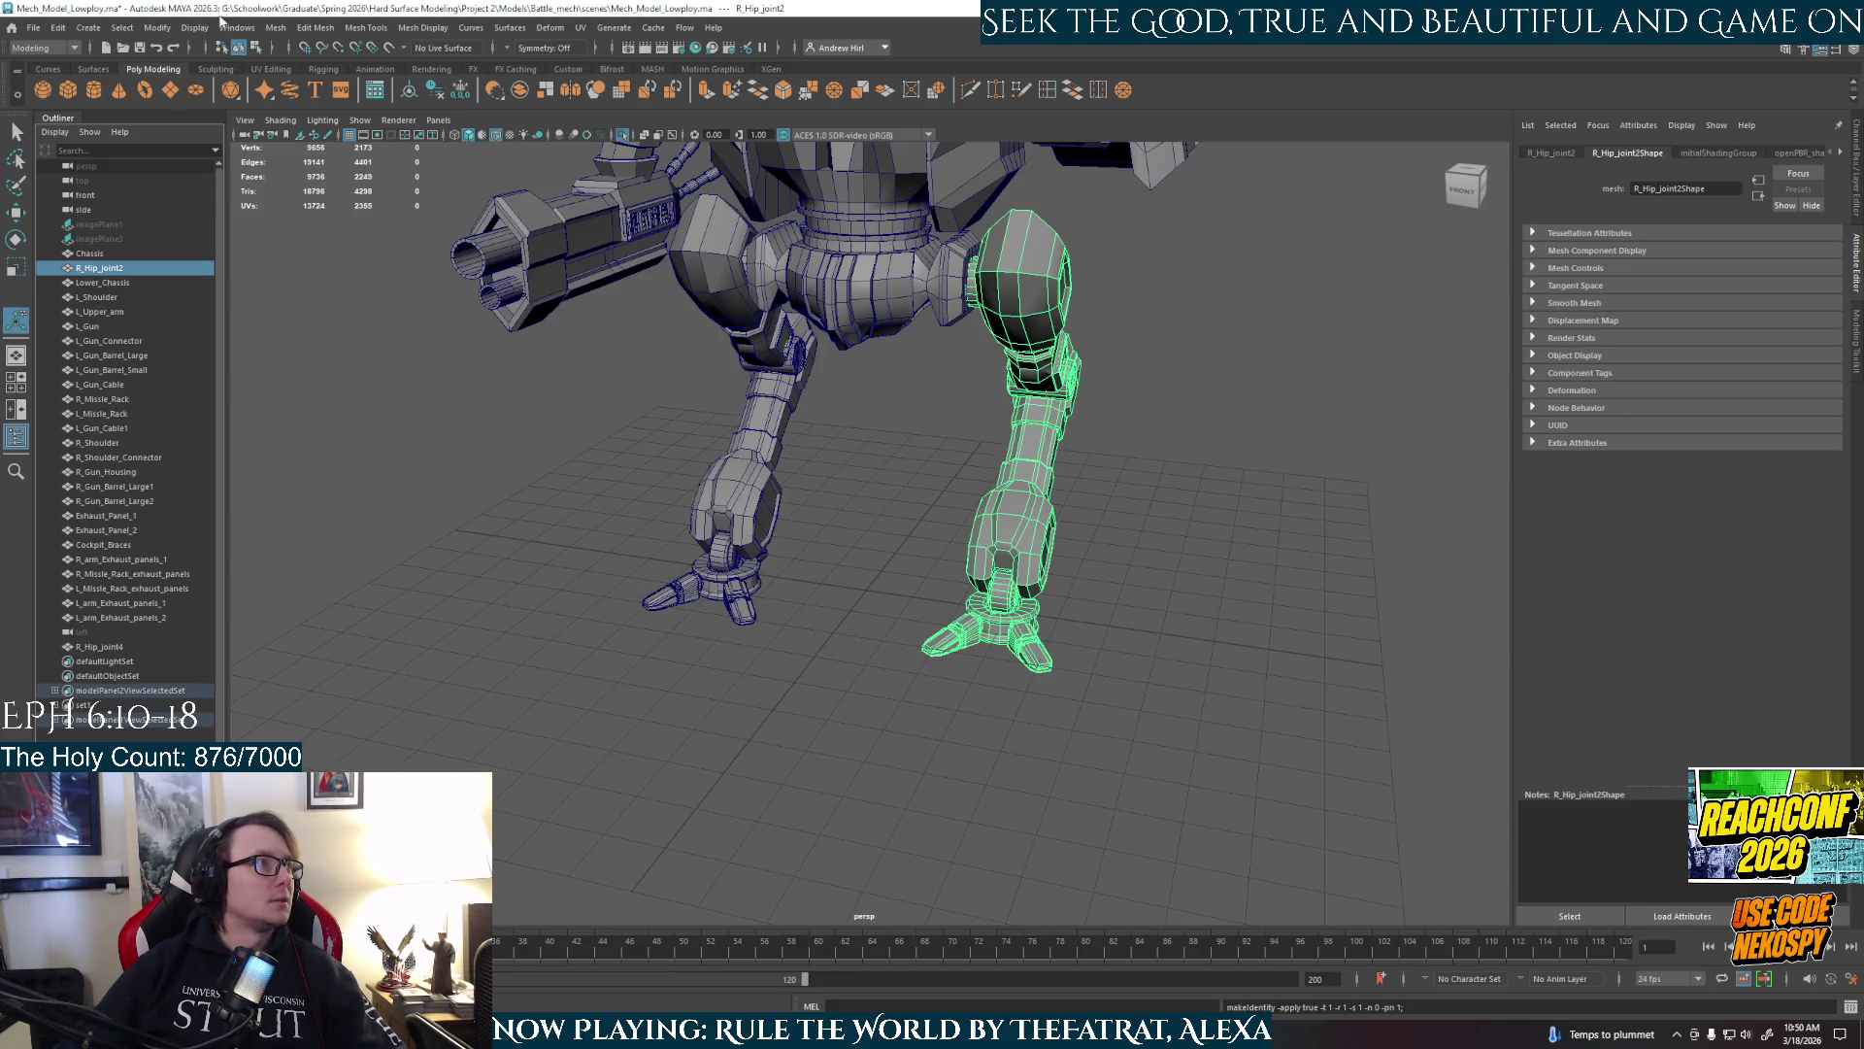
# Separate R_Hip_joint2 into pieces, delete their history and rename it R_Leg.
pyautogui.click(276, 27)
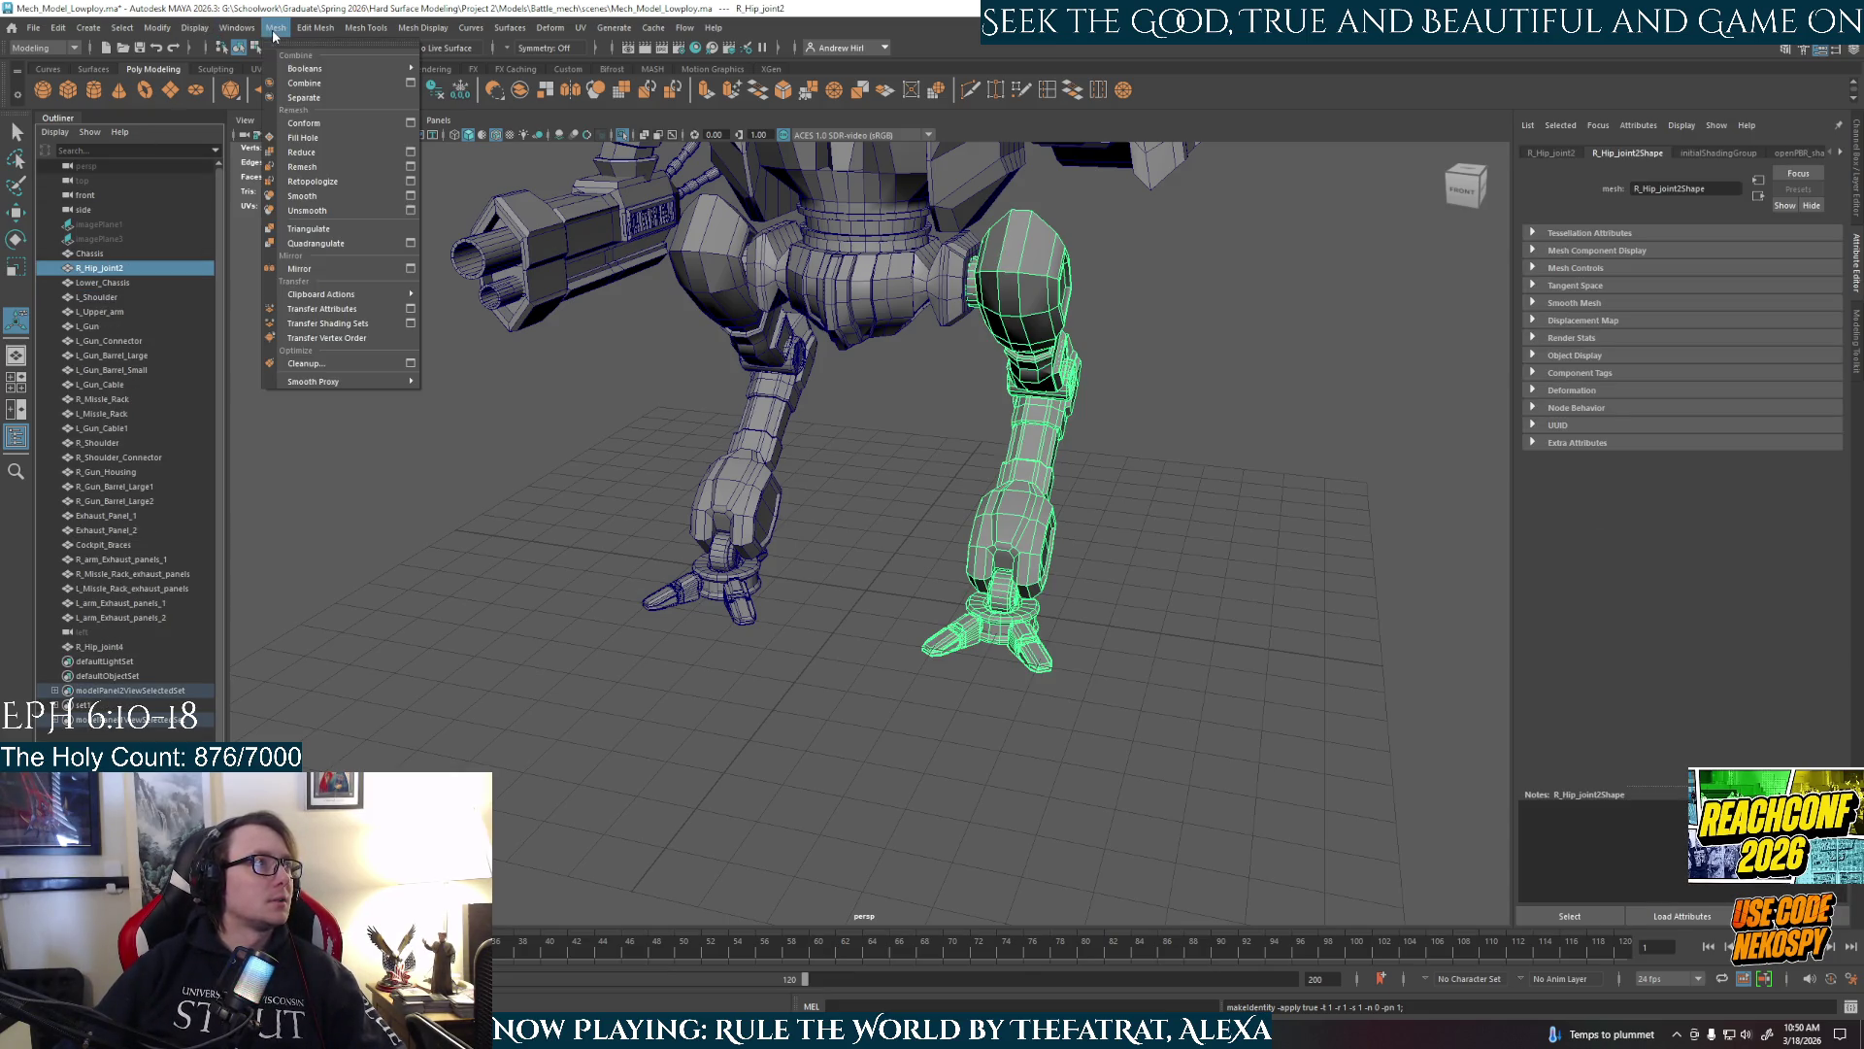
pyautogui.click(301, 98)
pyautogui.click(54, 268)
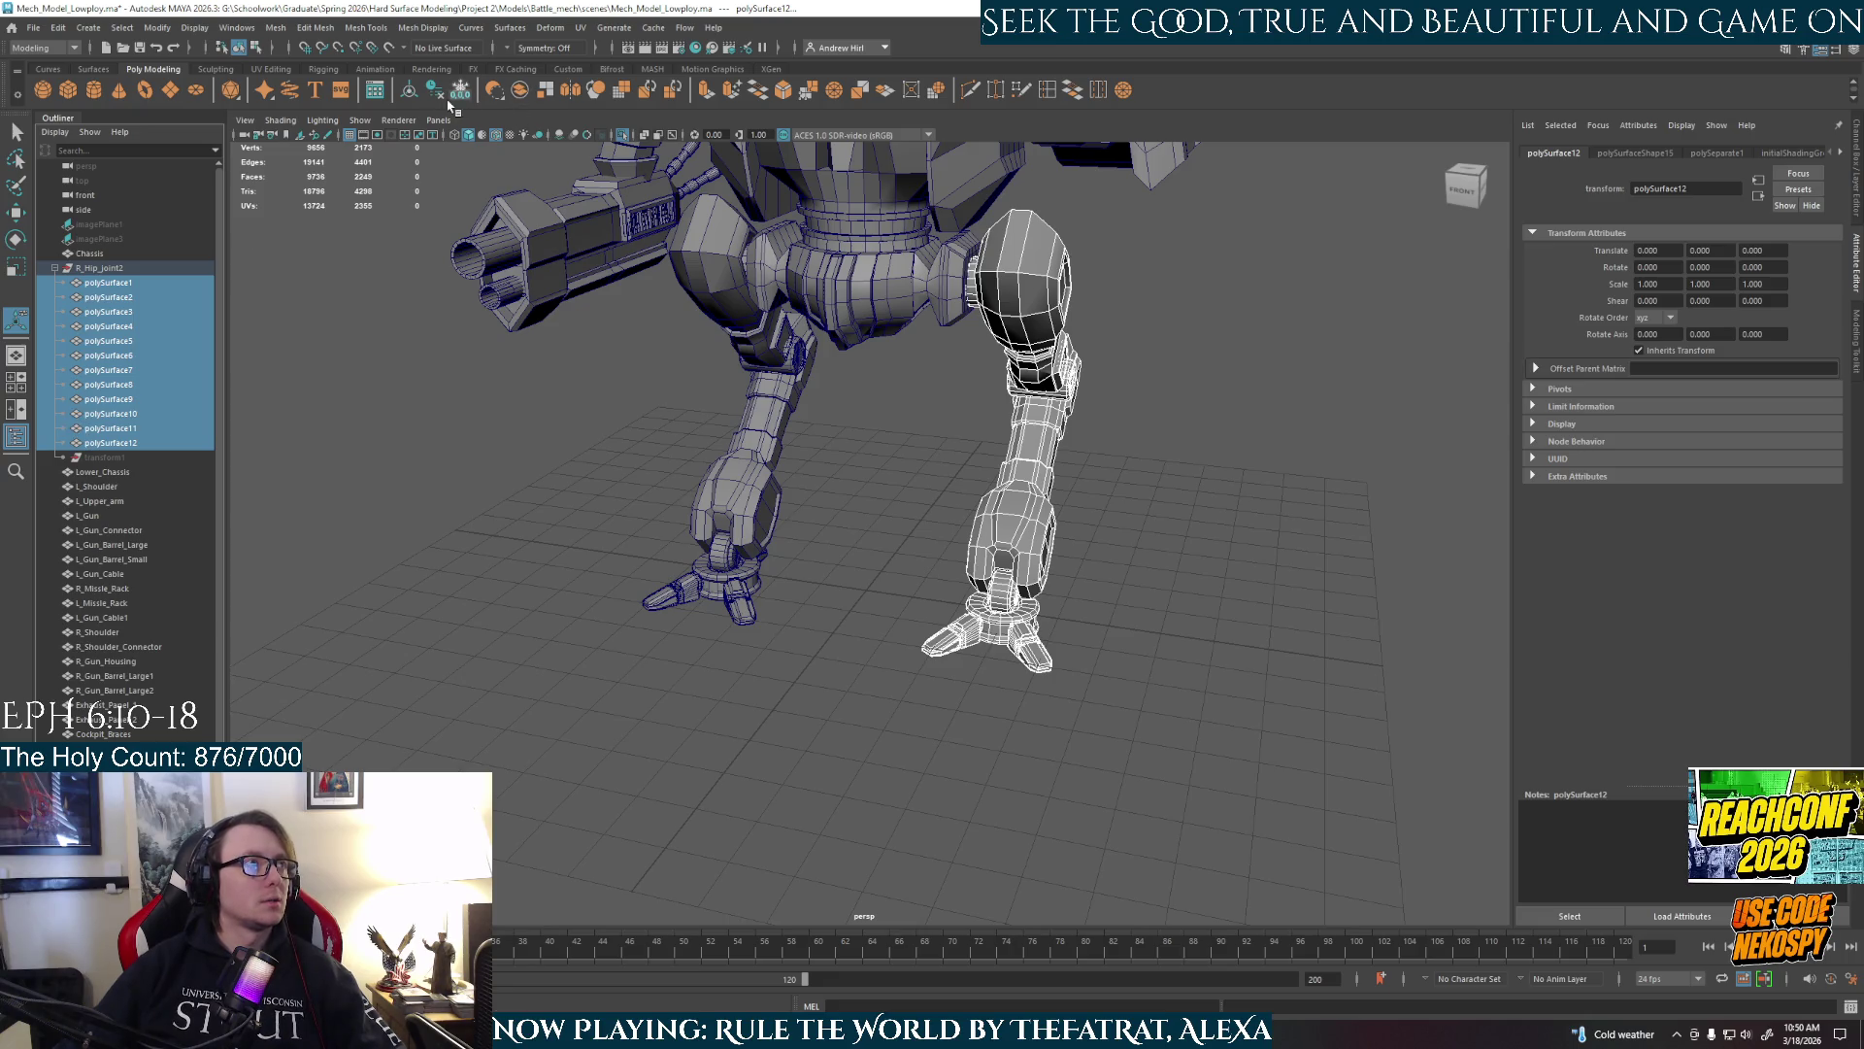
pyautogui.click(434, 89)
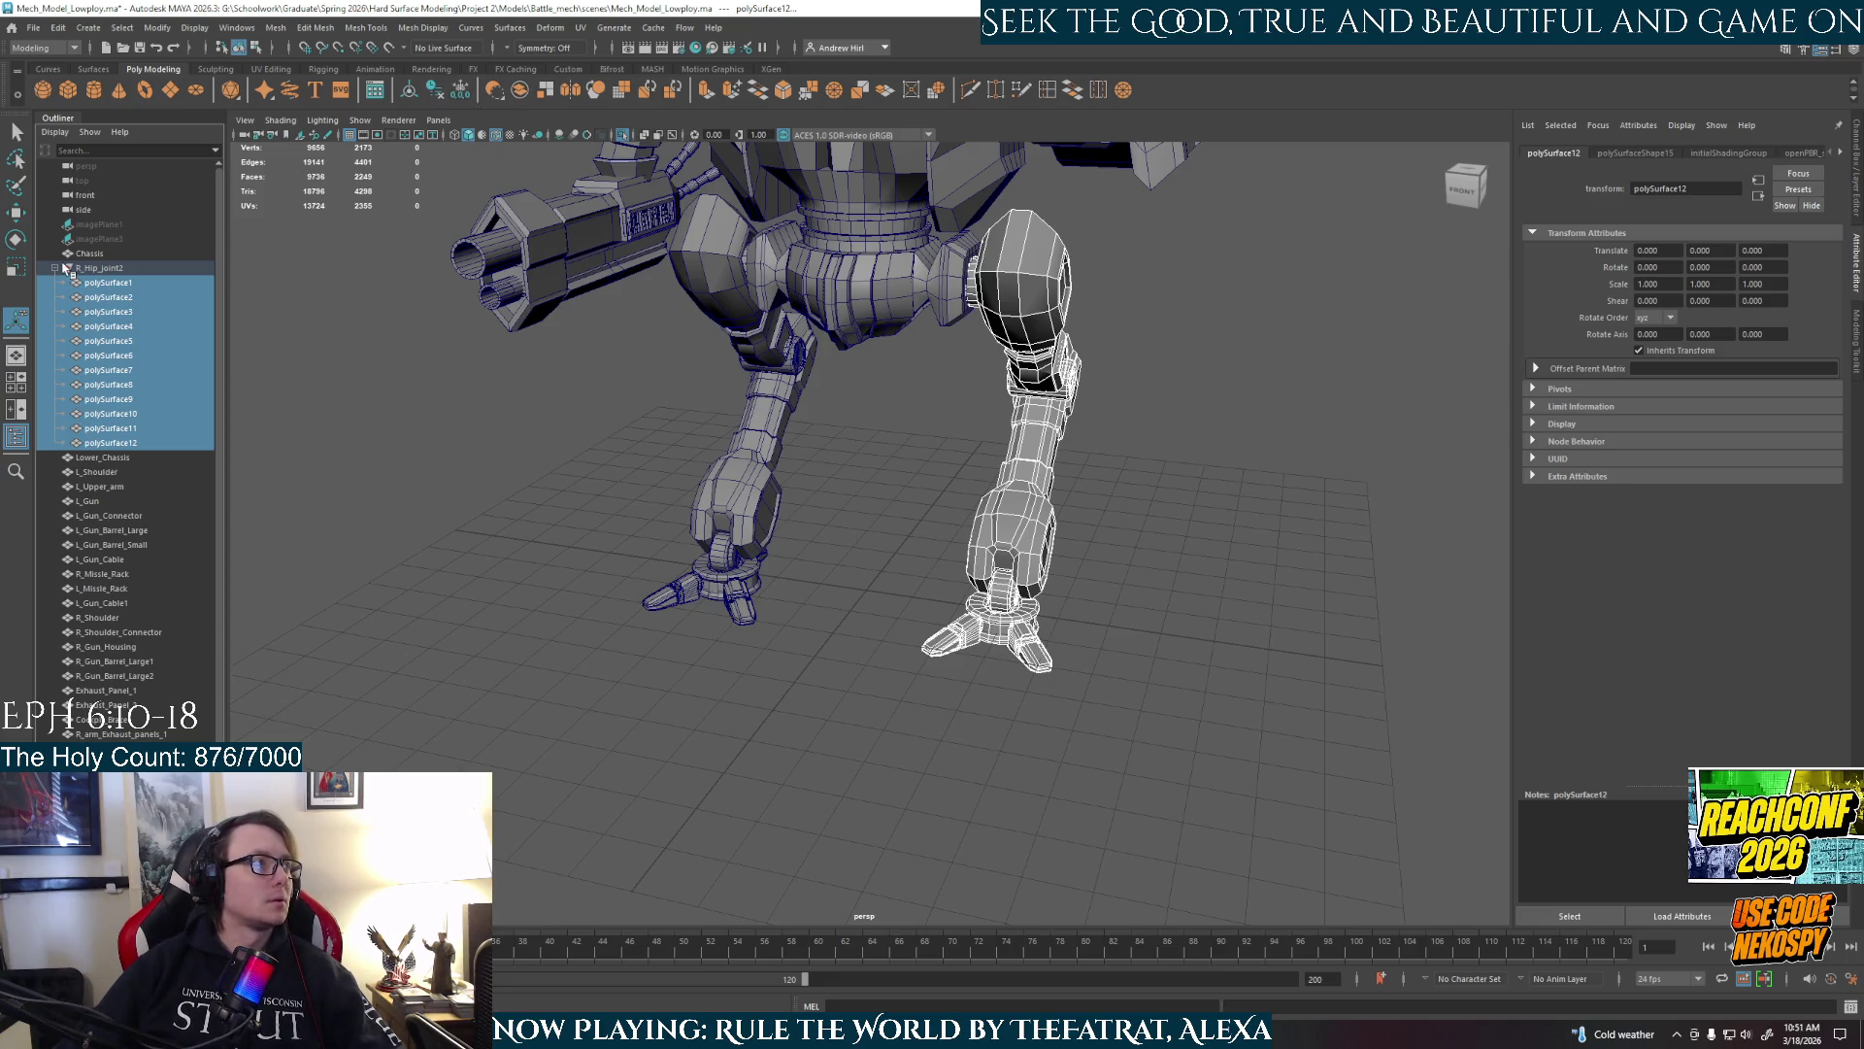
pyautogui.click(97, 268)
pyautogui.doubleClick(101, 269)
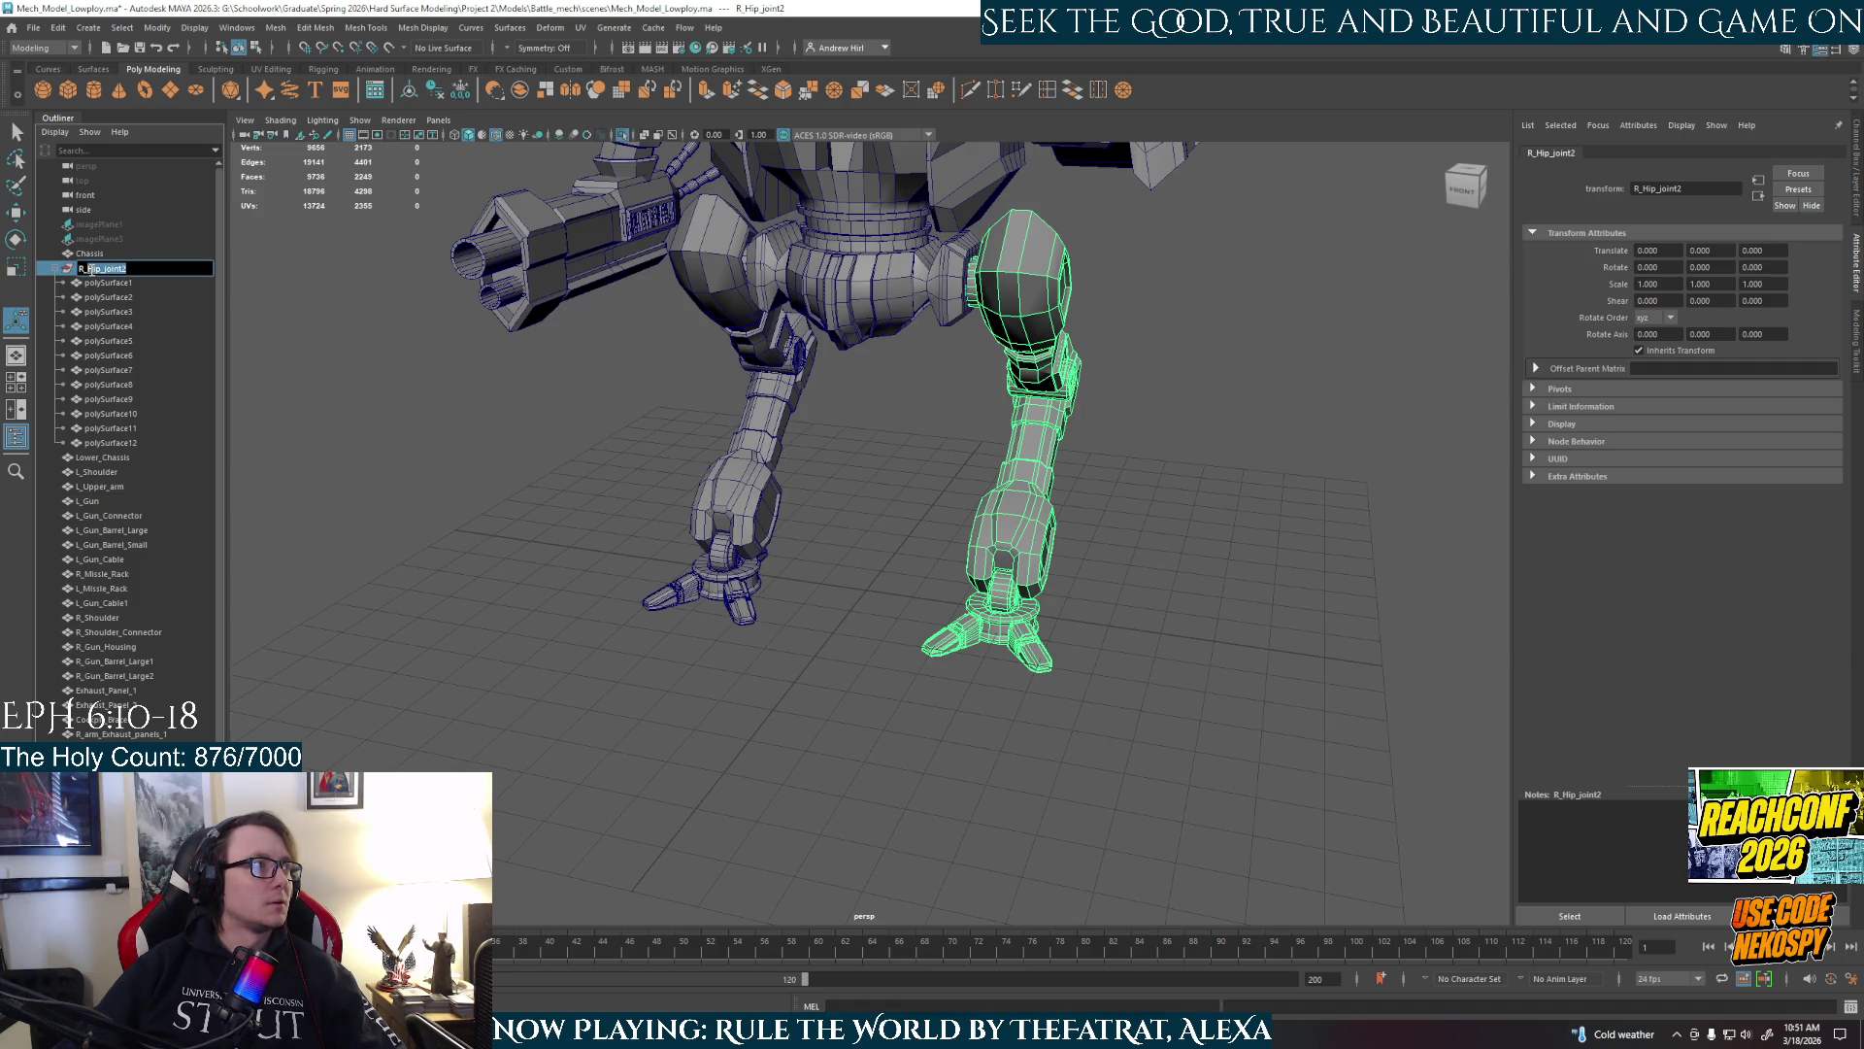
pyautogui.press('BackSpace')
pyautogui.write('R_Leg')
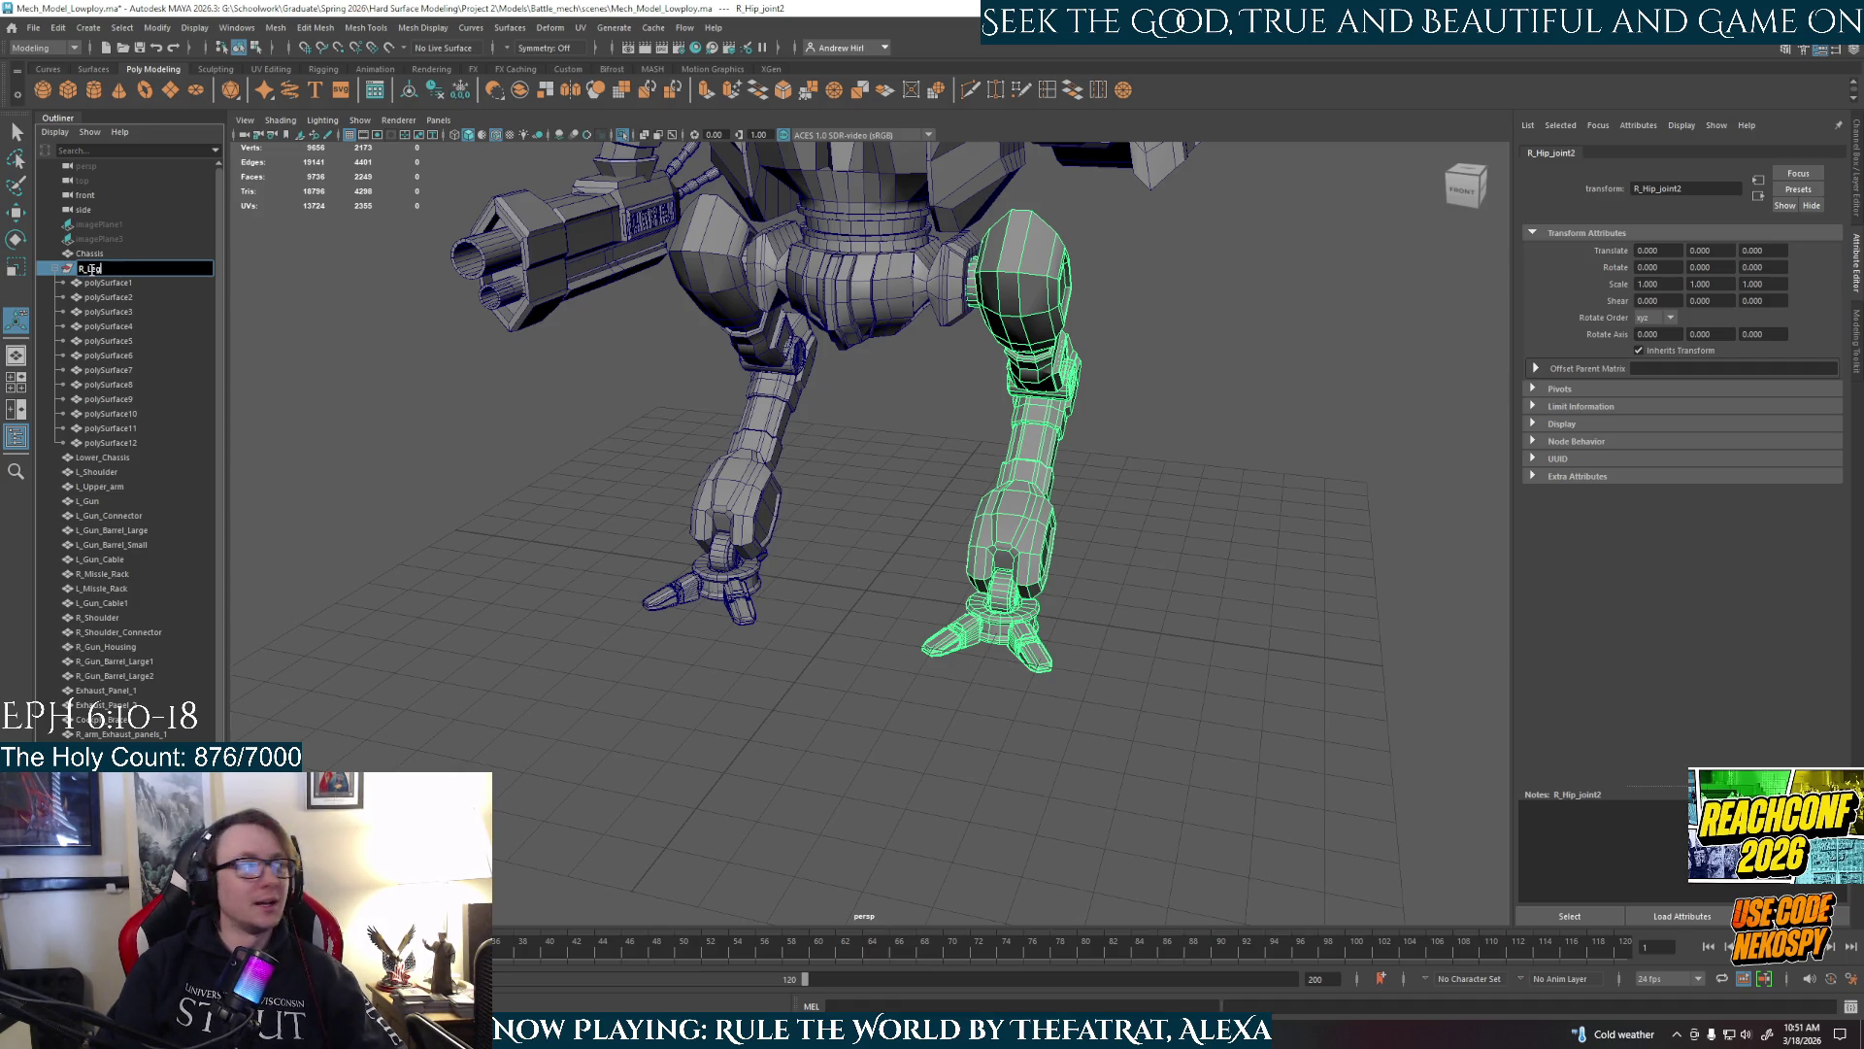
pyautogui.press('Return')
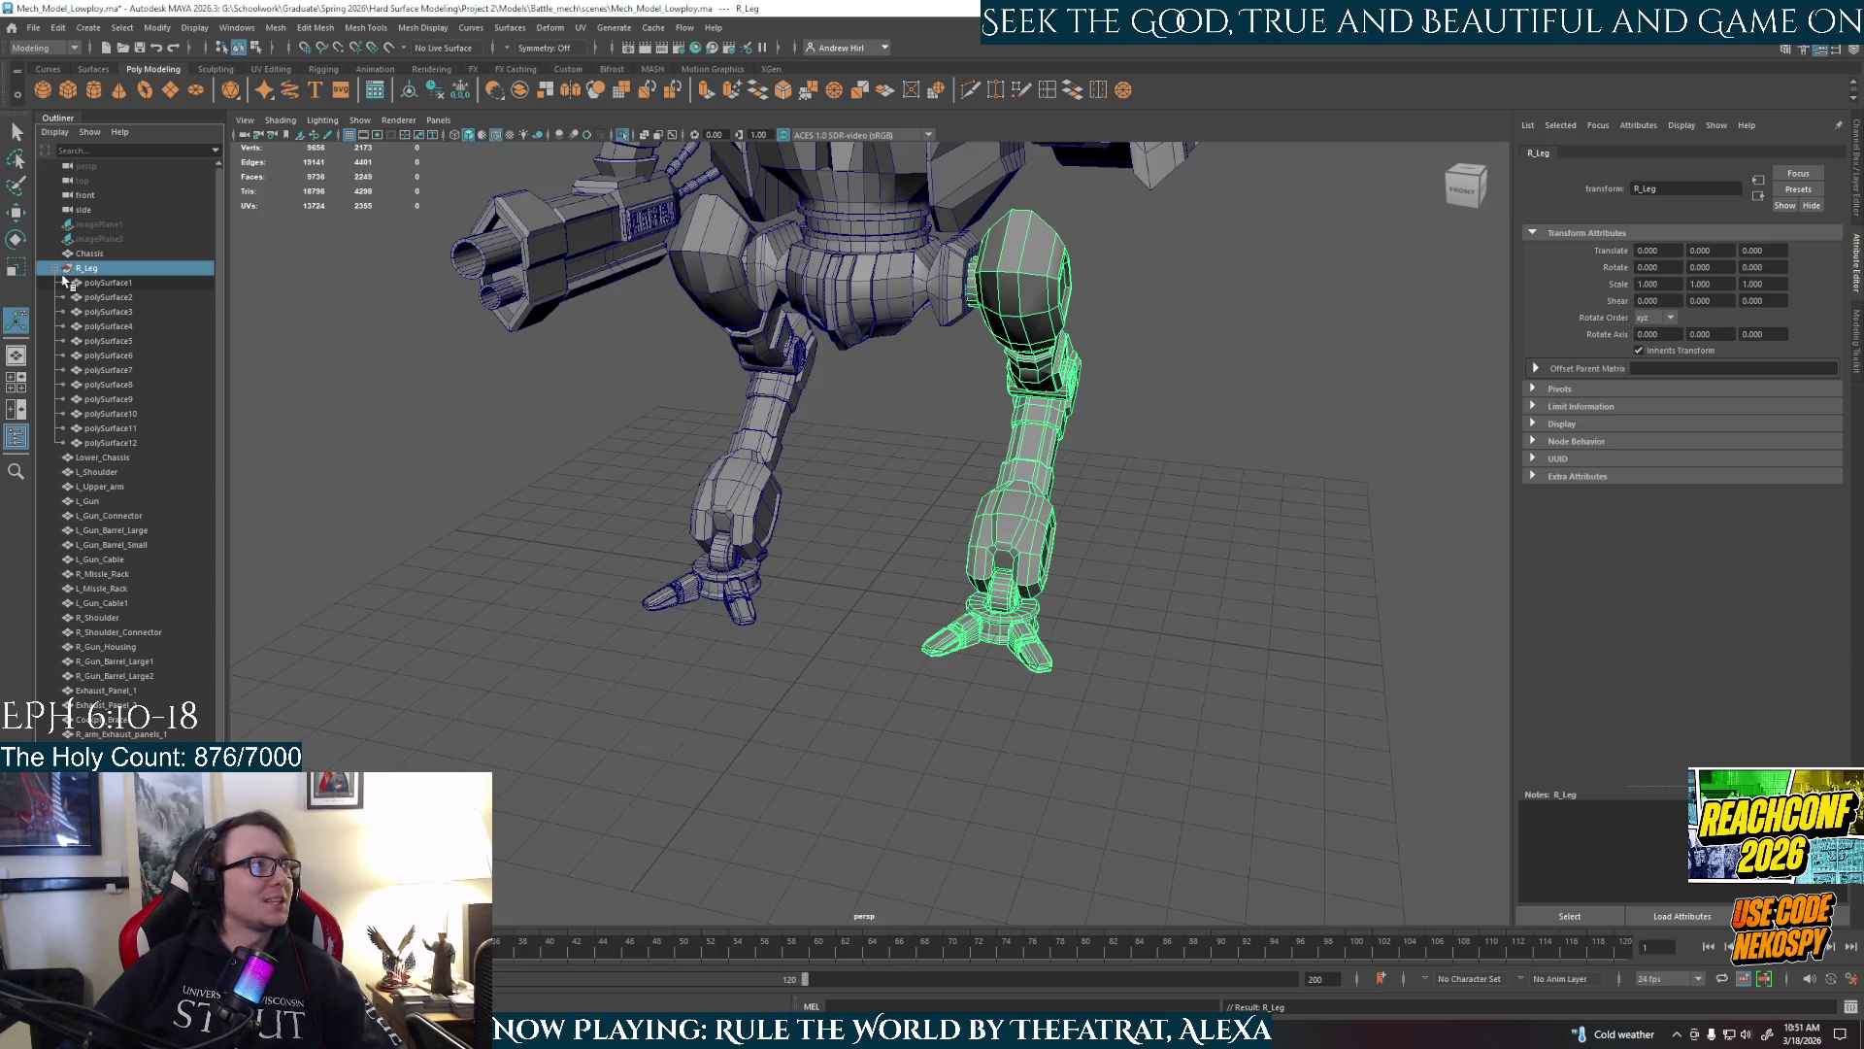
# Move the mirrored leg R_Hip_joint4 just below R_Leg and separate it into pieces.
pyautogui.click(60, 271)
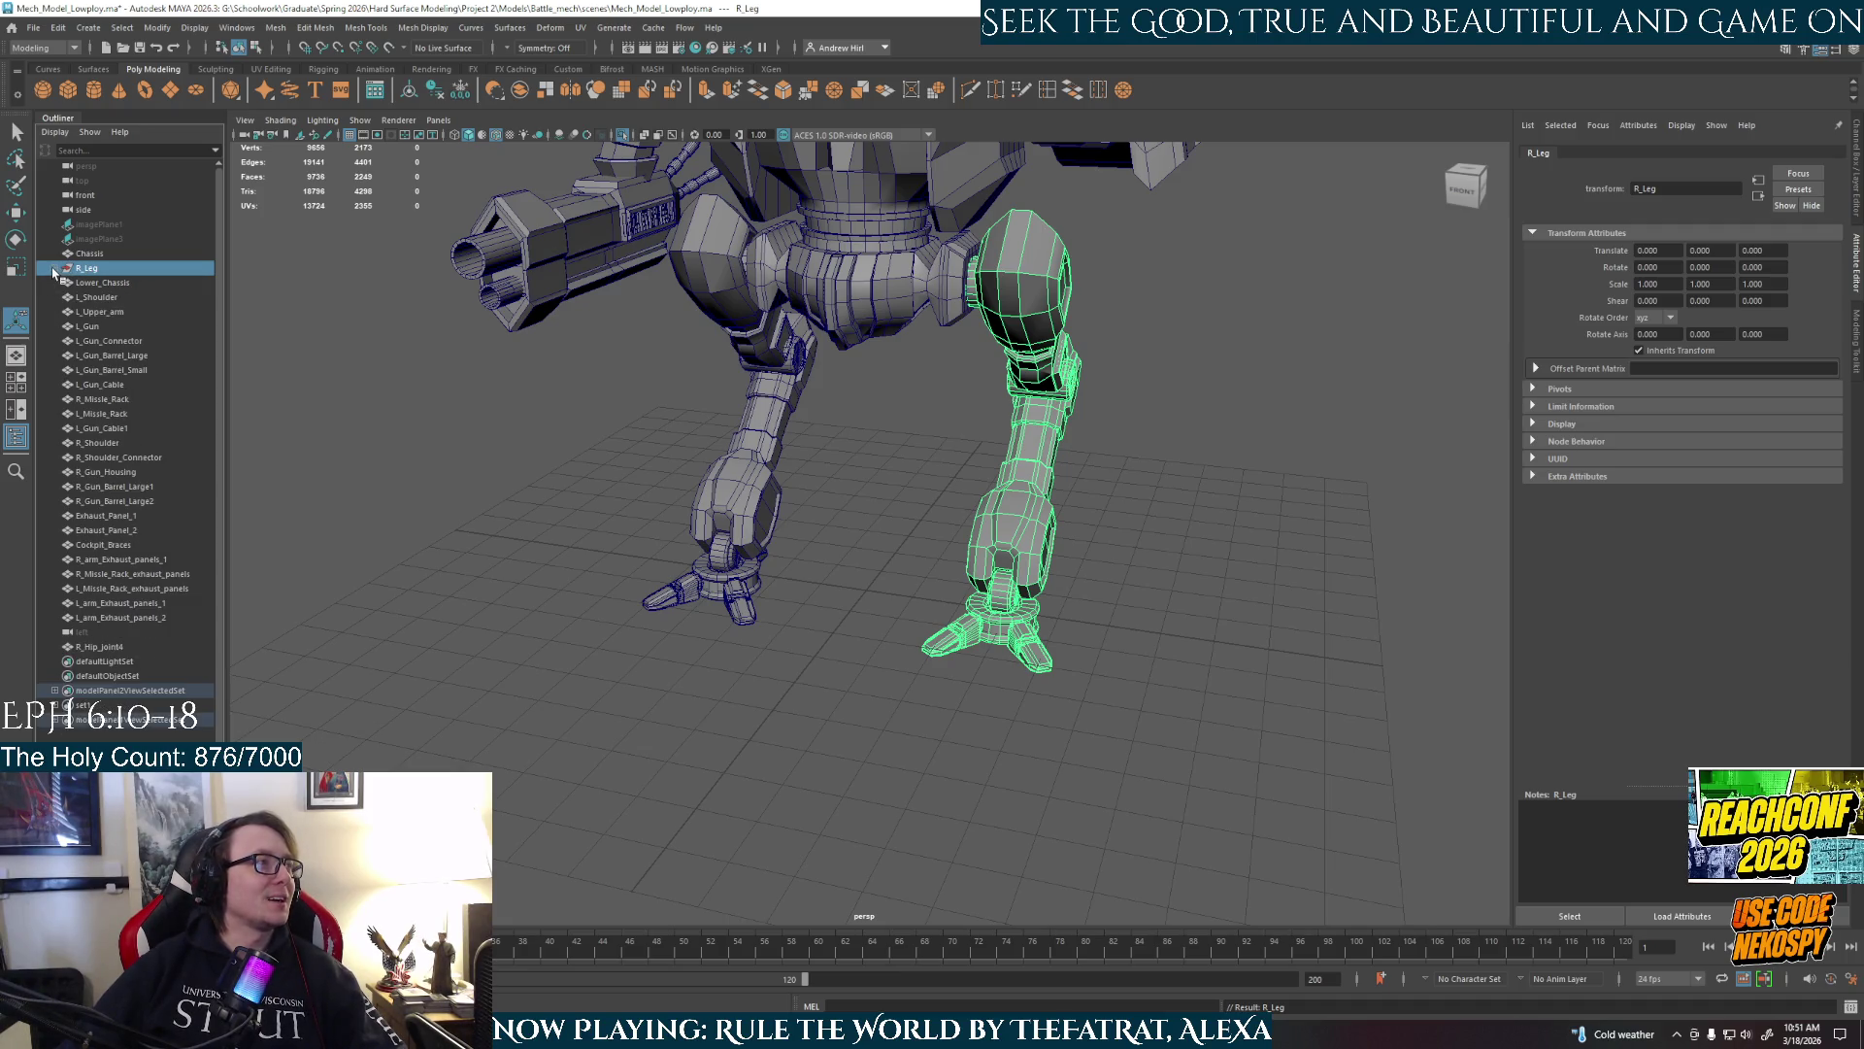
pyautogui.click(130, 648)
pyautogui.moveTo(130, 648); pyautogui.dragTo(93, 281)
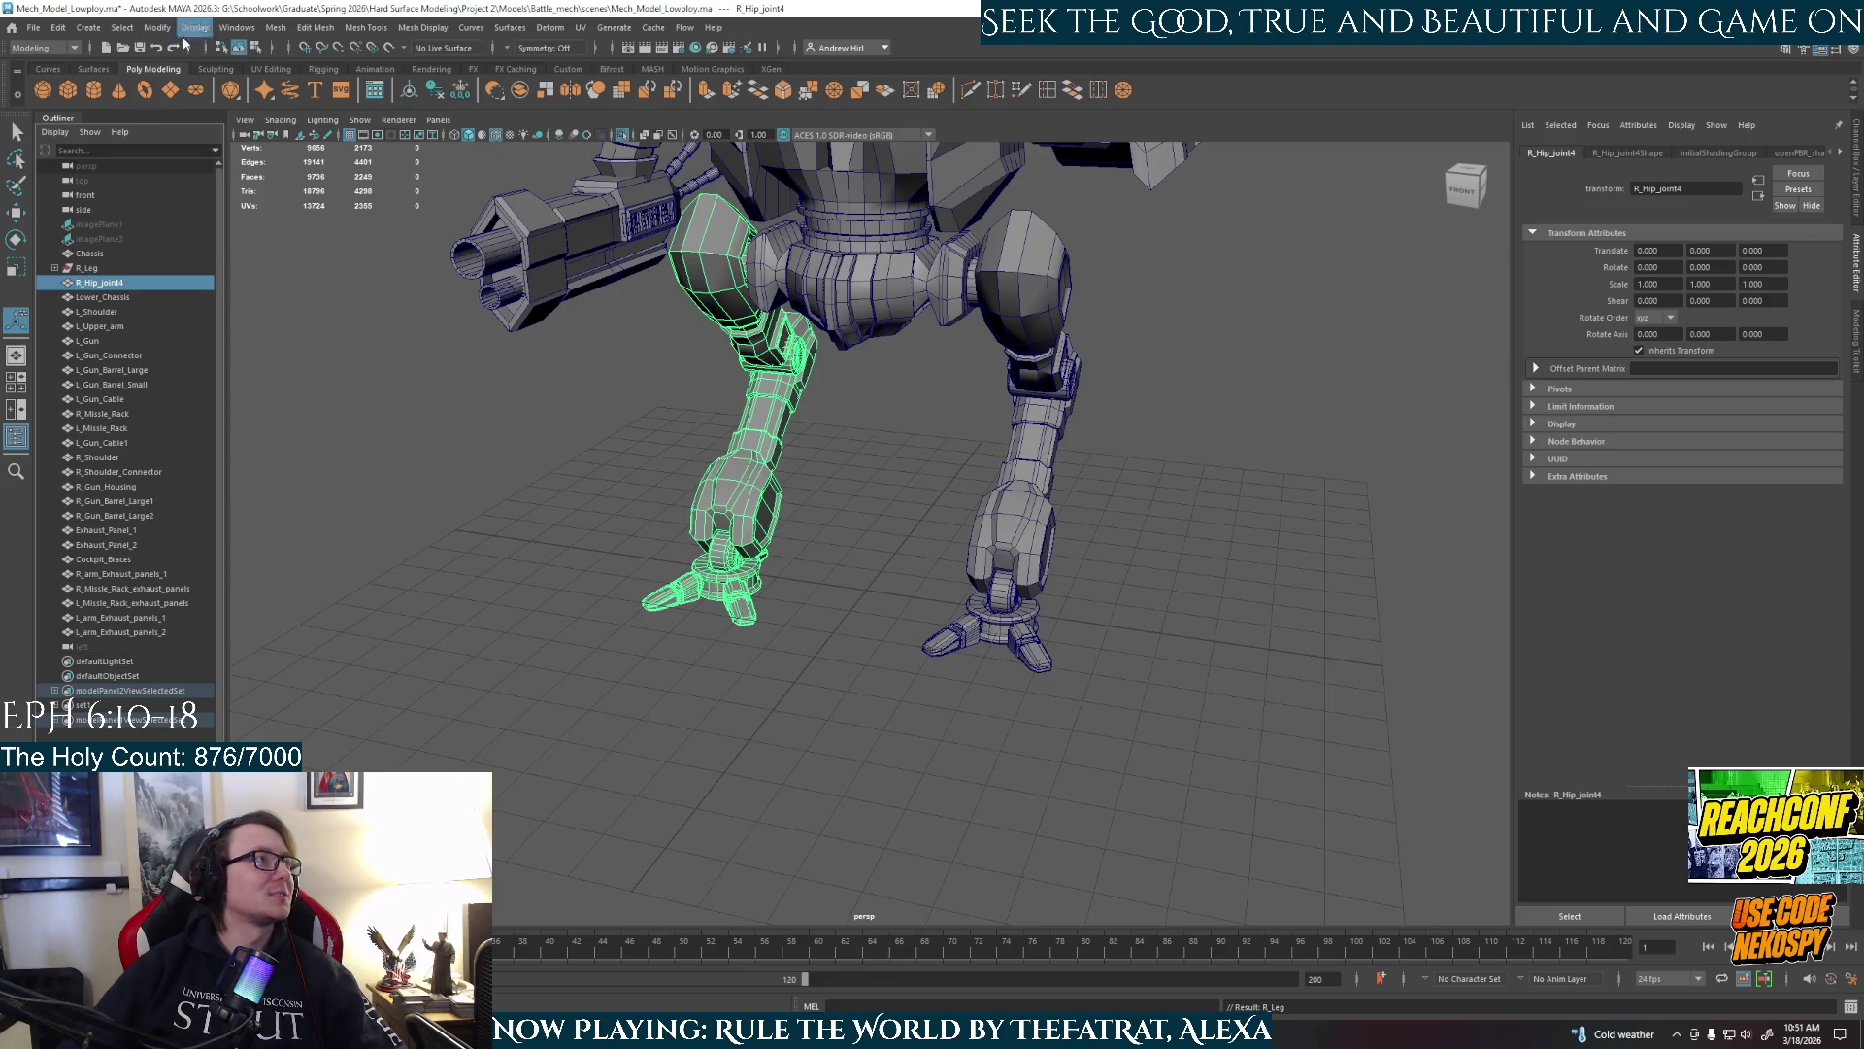
pyautogui.click(275, 27)
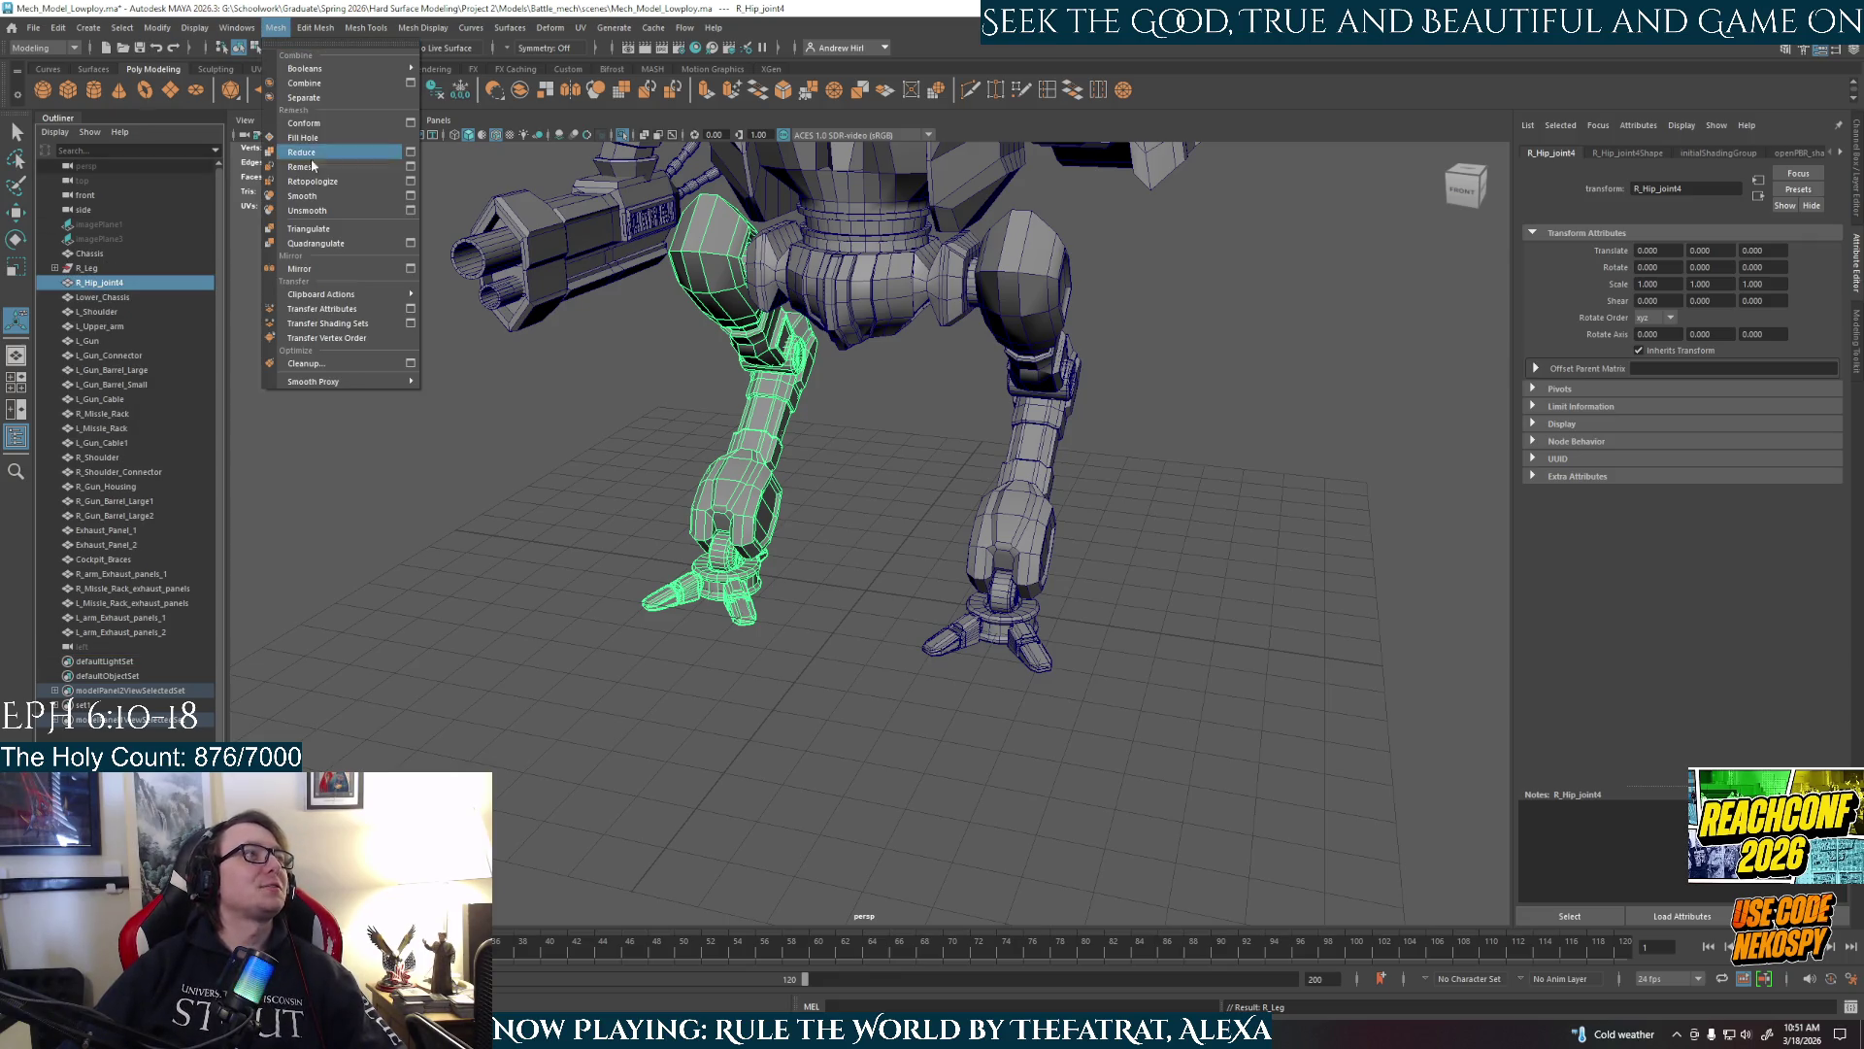
pyautogui.click(304, 97)
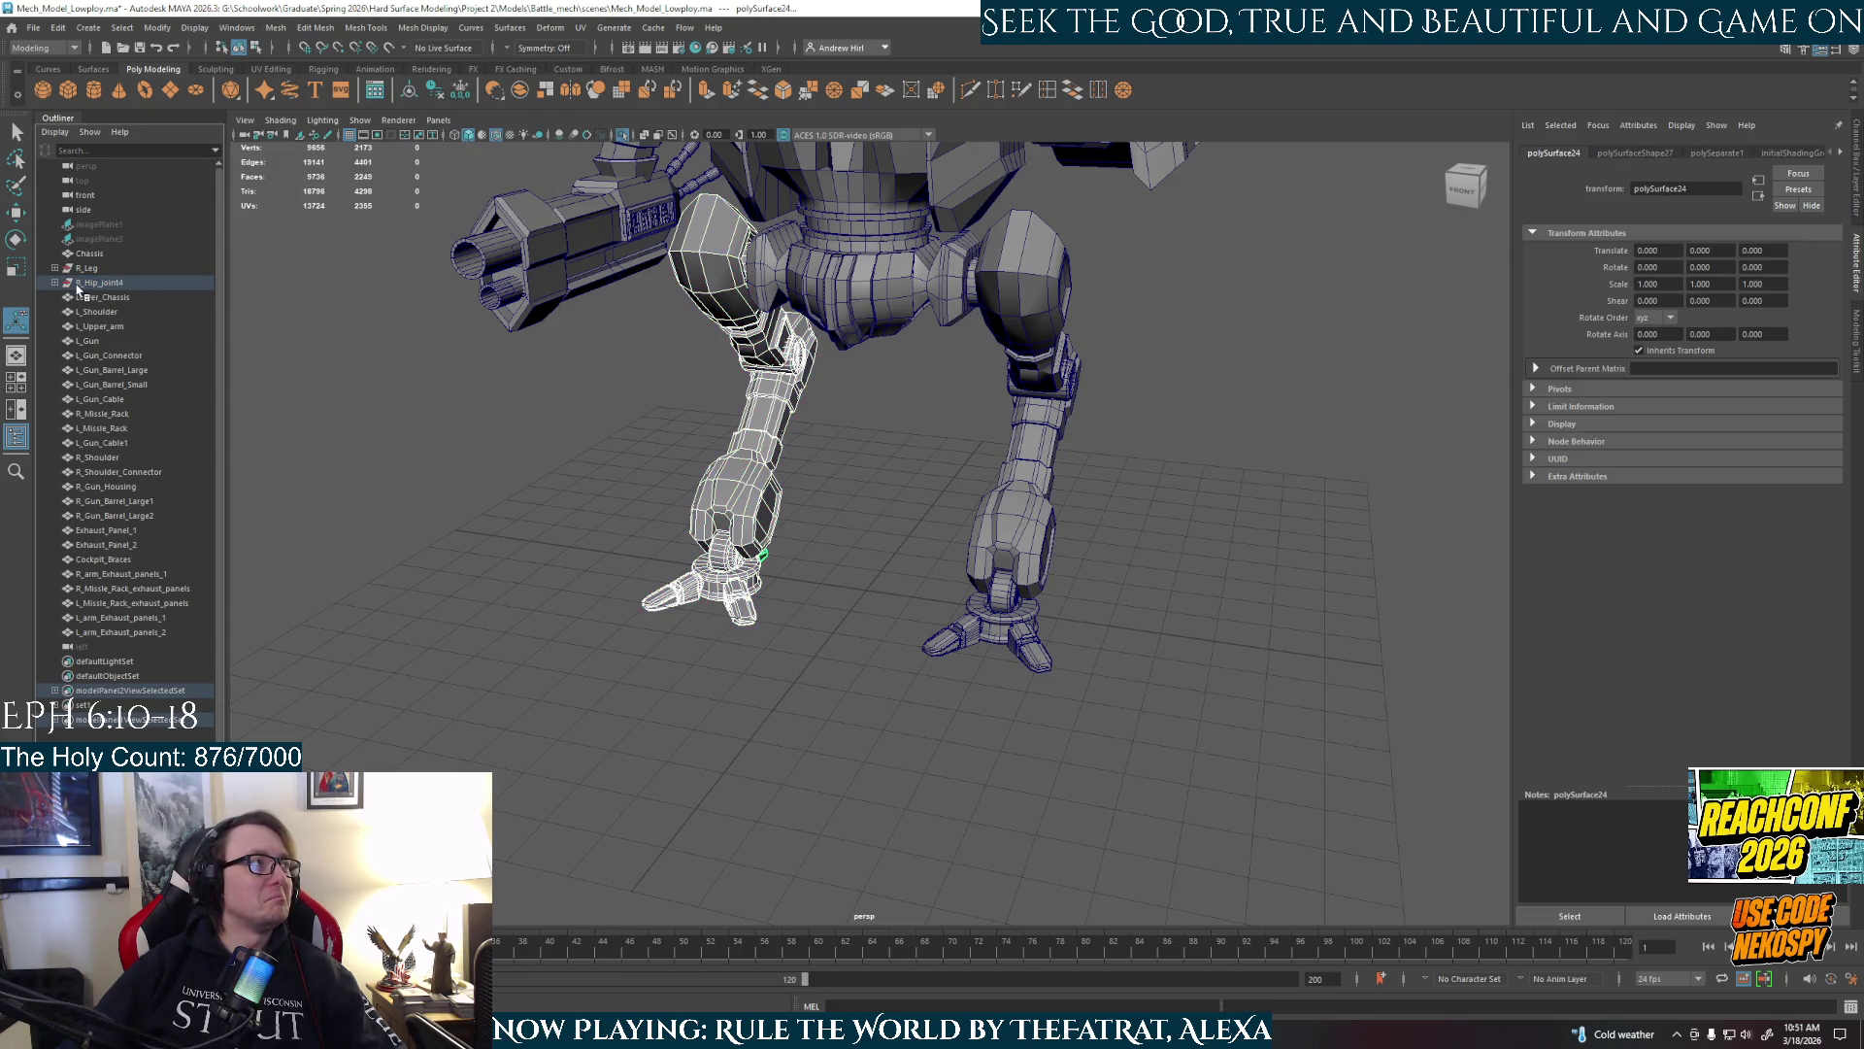
# Rename R_Hip_joint4 to L_leg.
pyautogui.click(101, 284)
pyautogui.doubleClick(158, 283)
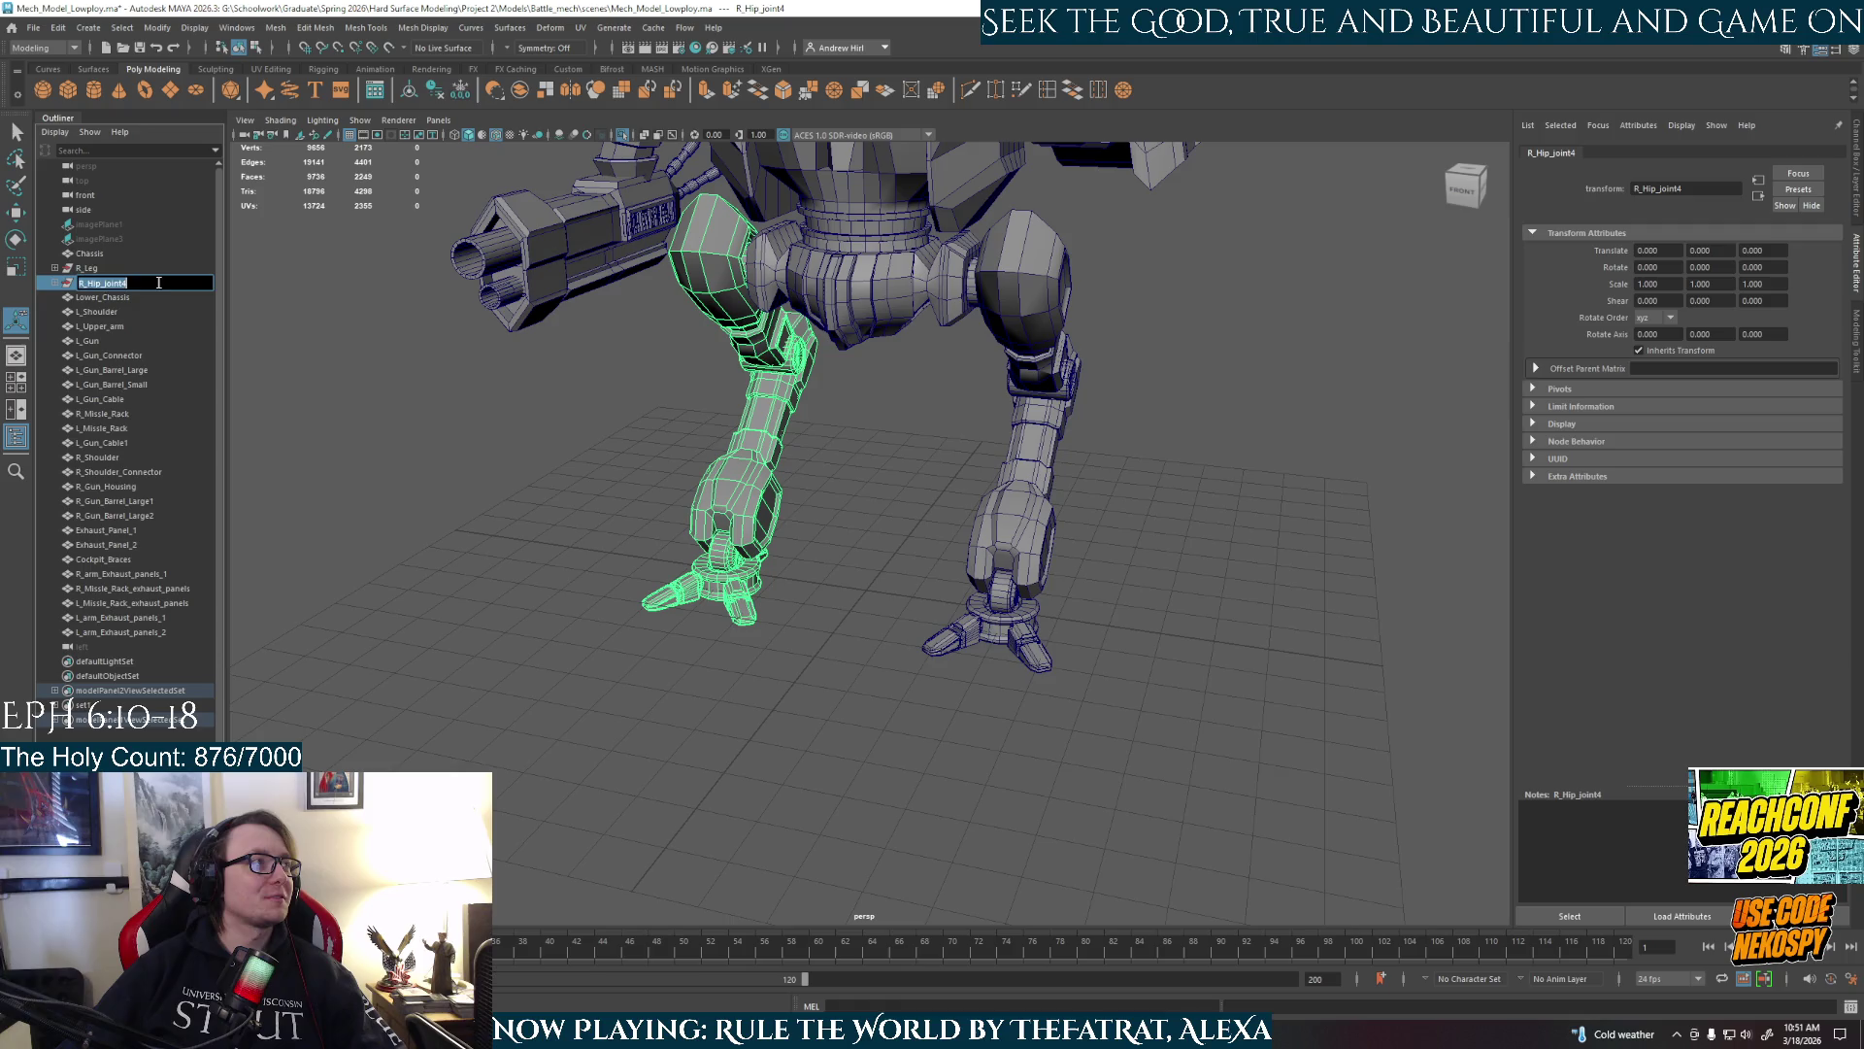
pyautogui.write('L_leg')
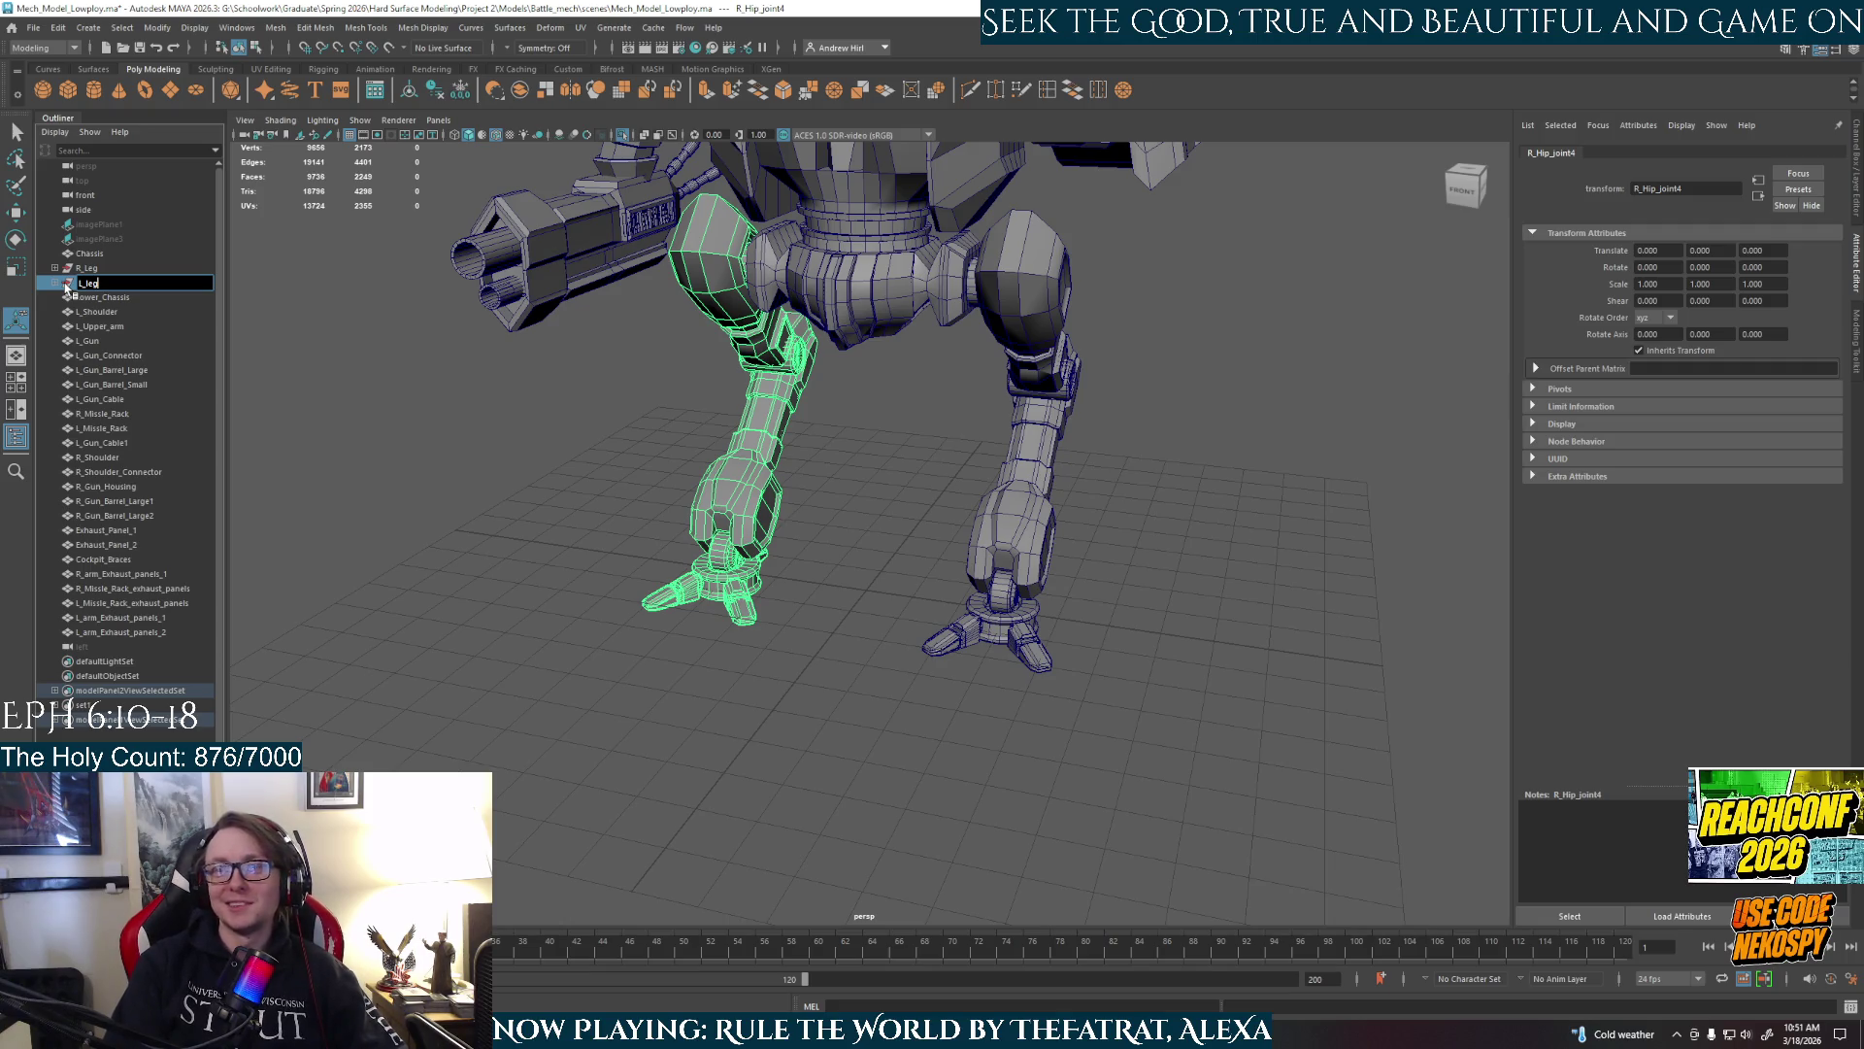
pyautogui.press('Return')
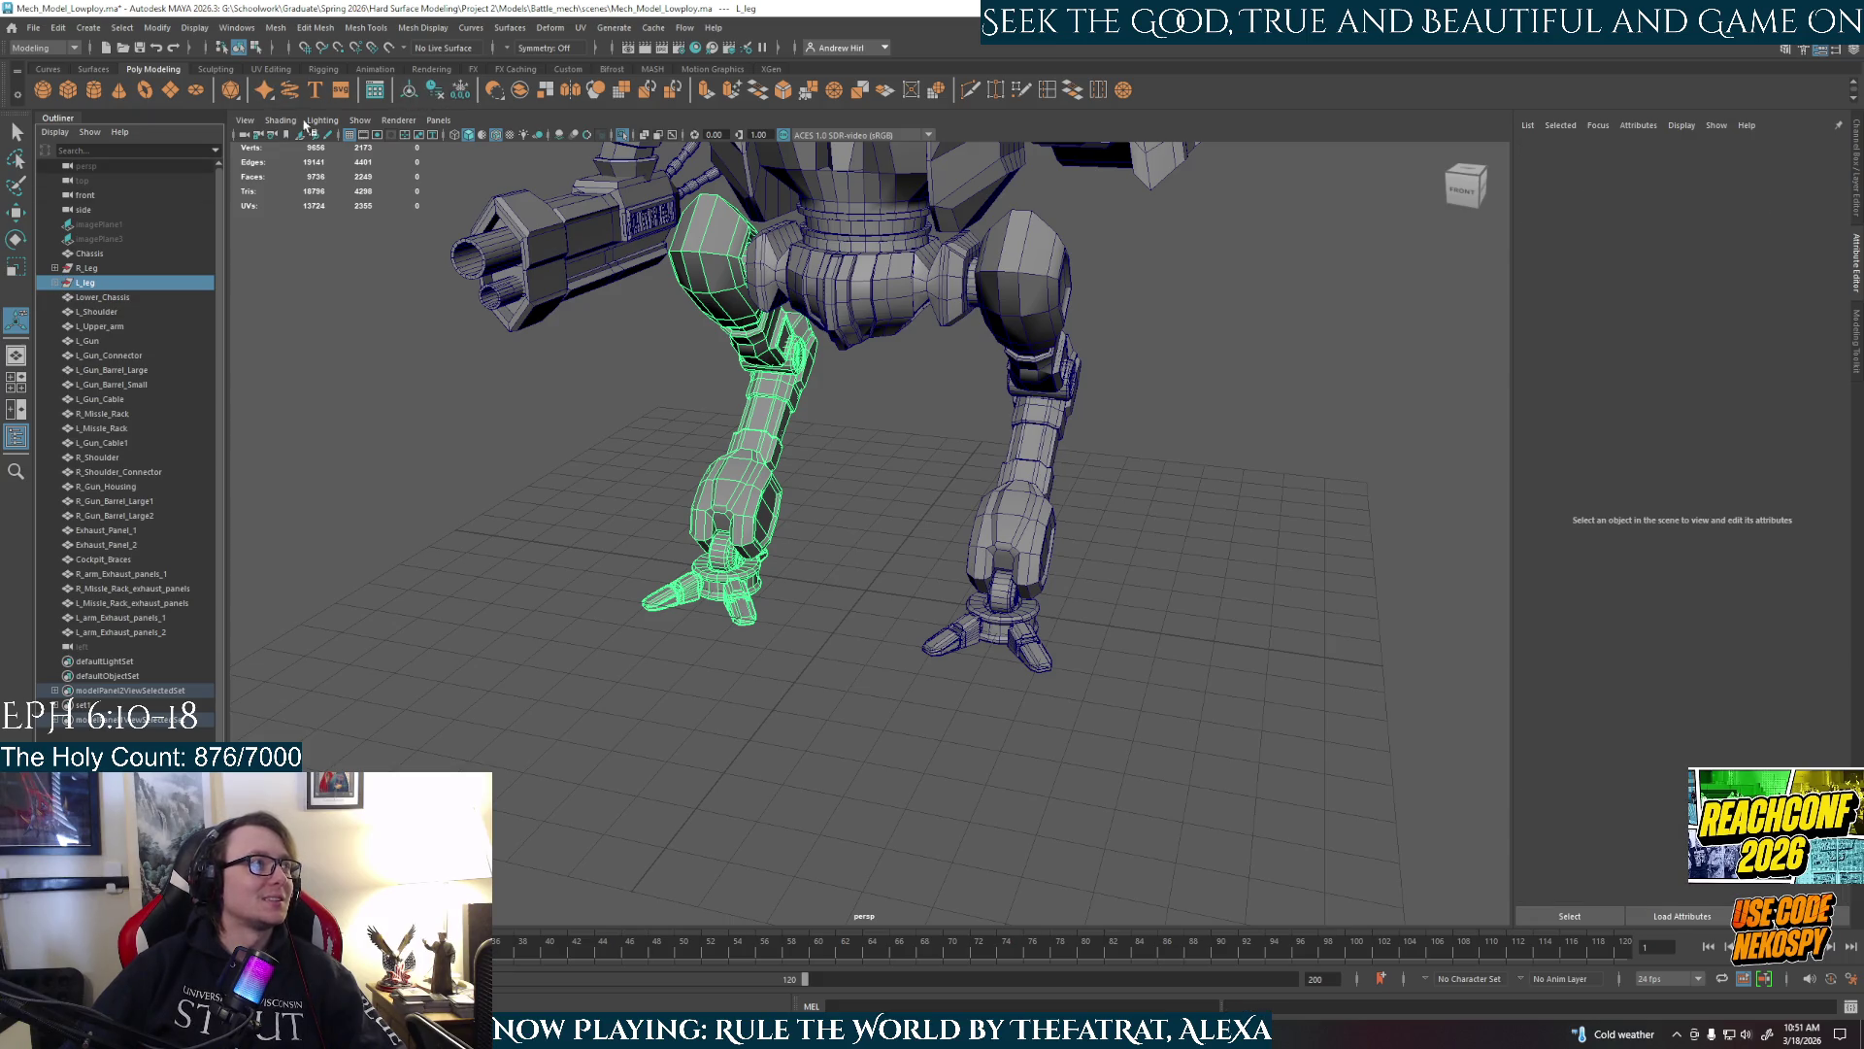
pyautogui.click(55, 283)
pyautogui.click(55, 283)
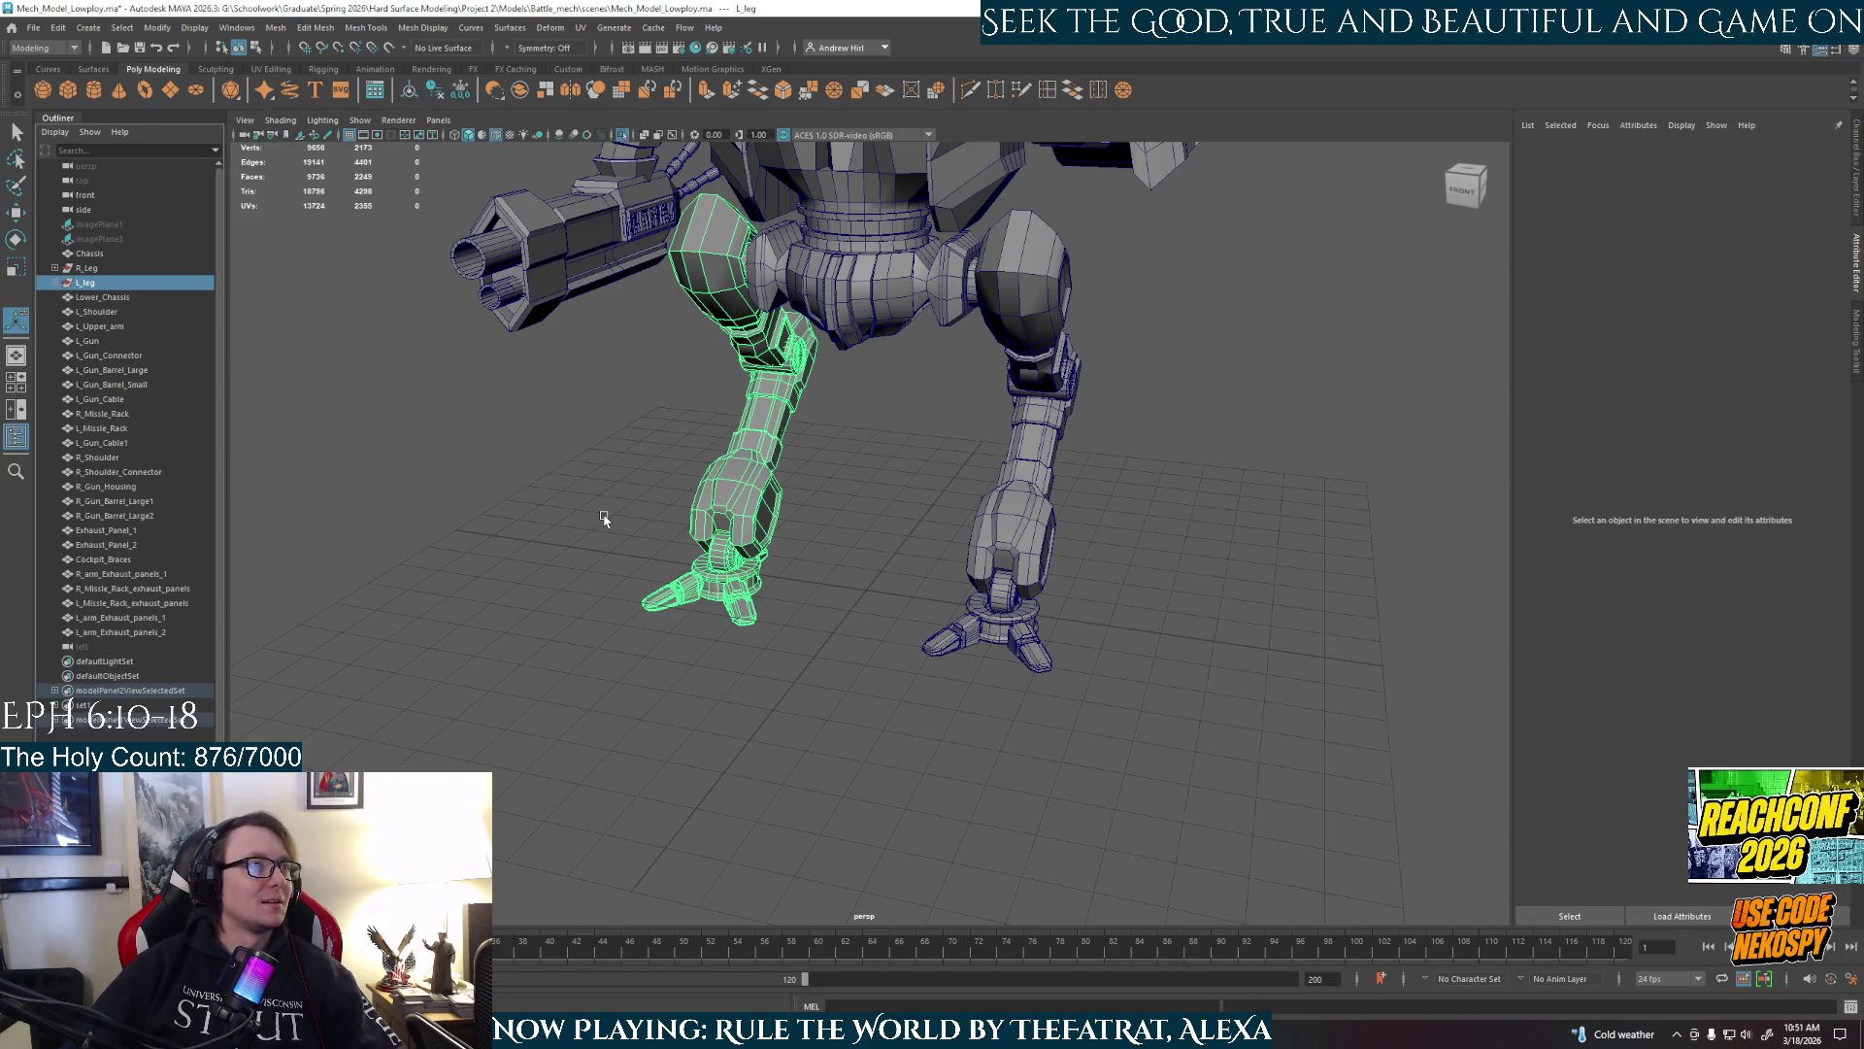
pyautogui.click(602, 518)
pyautogui.moveTo(602, 518)
pyautogui.keyDown('alt'); pyautogui.mouseDown()
pyautogui.moveTo(566, 521)
pyautogui.moveTo(828, 501)
pyautogui.moveTo(1266, 543)
pyautogui.moveTo(1000, 499)
pyautogui.moveTo(957, 634)
pyautogui.moveTo(1061, 635)
pyautogui.mouseUp(); pyautogui.keyUp('alt')
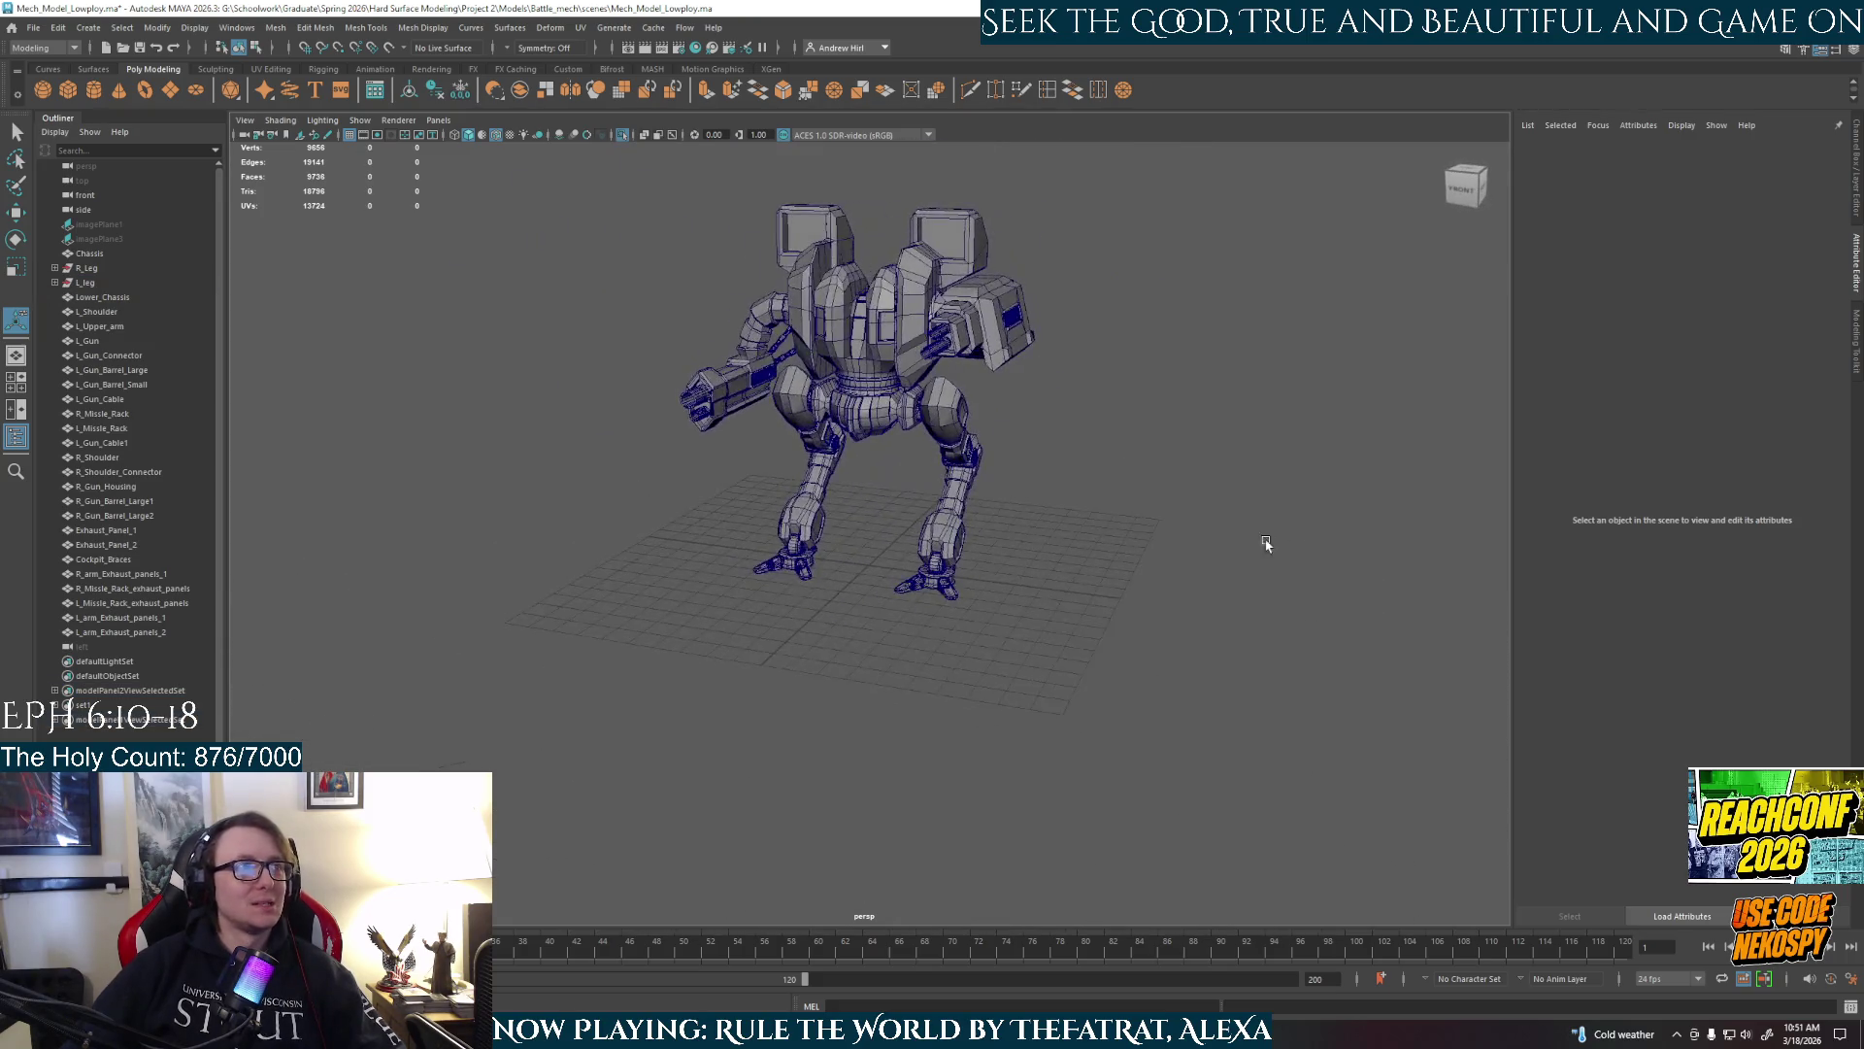
pyautogui.scroll(5, 1266, 544)
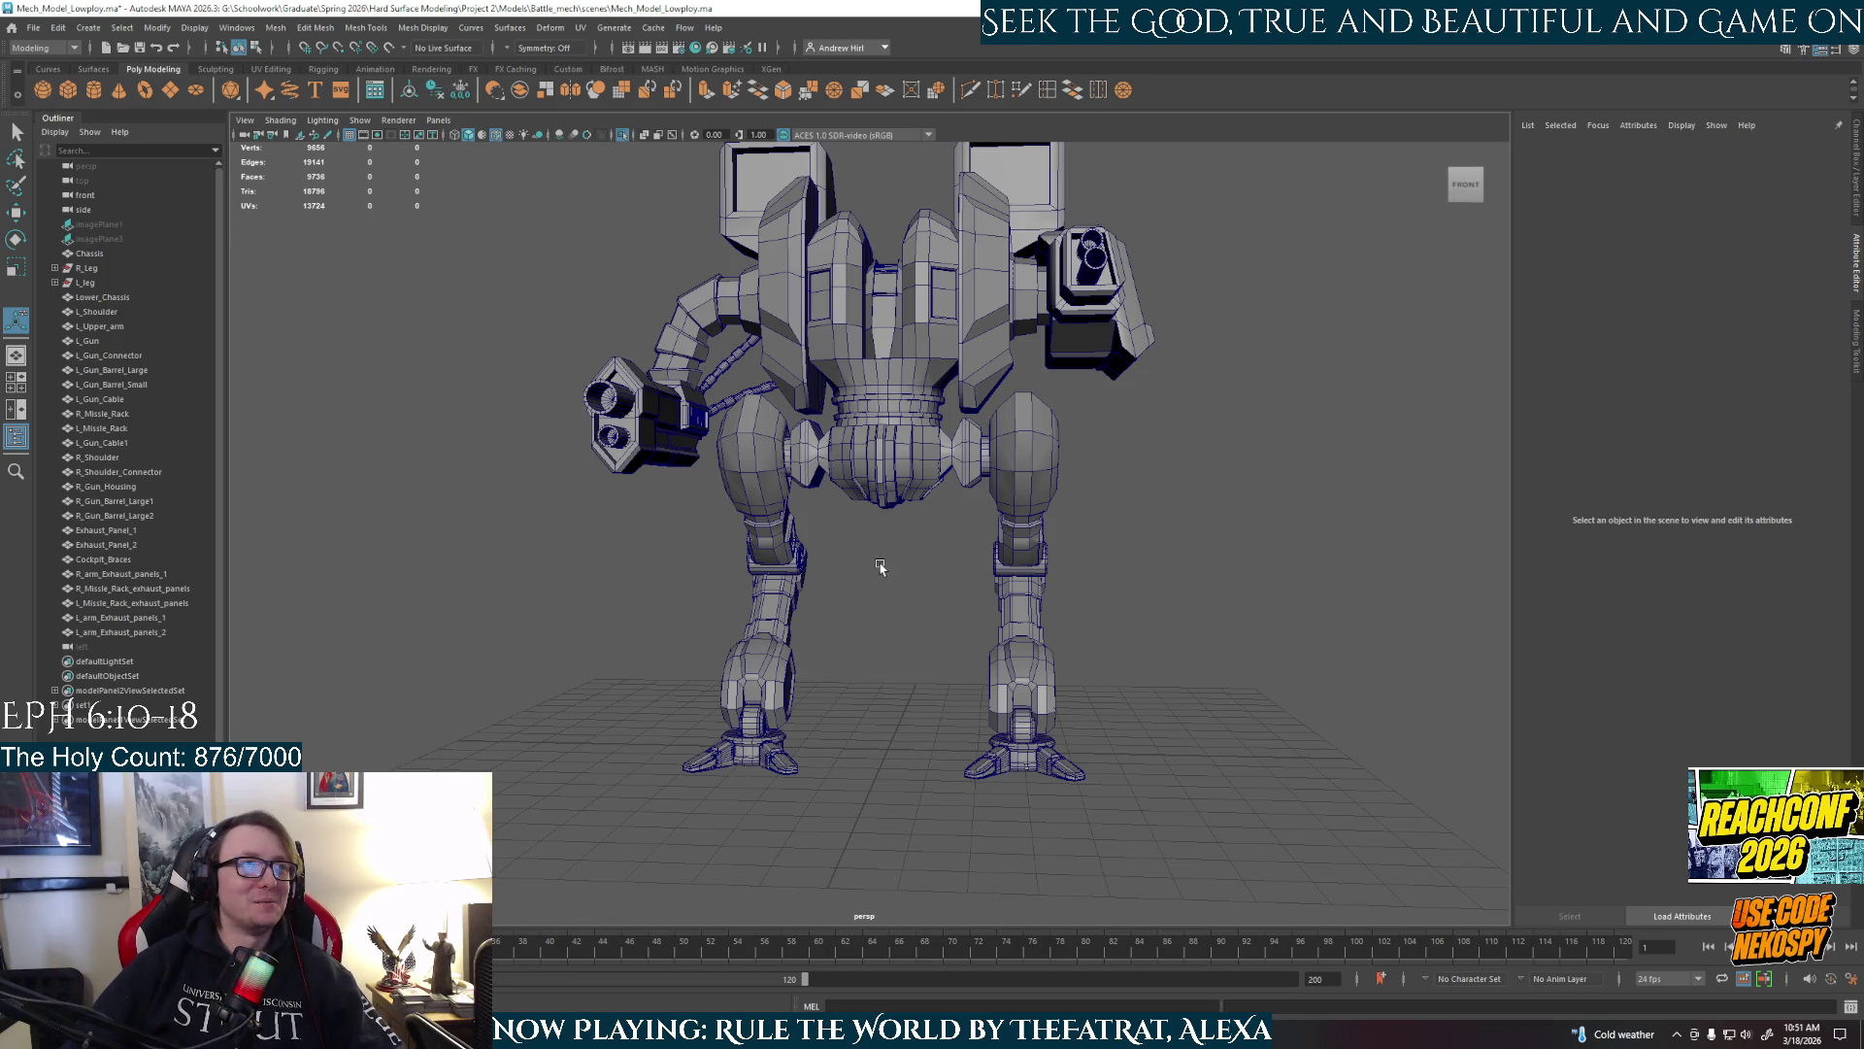
pyautogui.moveTo(879, 563)
pyautogui.keyDown('alt'); pyautogui.mouseDown()
pyautogui.moveTo(929, 598)
pyautogui.moveTo(914, 660)
pyautogui.moveTo(554, 637)
pyautogui.moveTo(650, 692)
pyautogui.moveTo(833, 610)
pyautogui.mouseUp(); pyautogui.keyUp('alt')
pyautogui.scroll(5, 833, 610)
pyautogui.moveTo(785, 582)
pyautogui.keyDown('alt'); pyautogui.mouseDown()
pyautogui.moveTo(859, 617)
pyautogui.moveTo(1003, 595)
pyautogui.moveTo(999, 666)
pyautogui.moveTo(658, 632)
pyautogui.moveTo(906, 651)
pyautogui.mouseUp(); pyautogui.keyUp('alt')
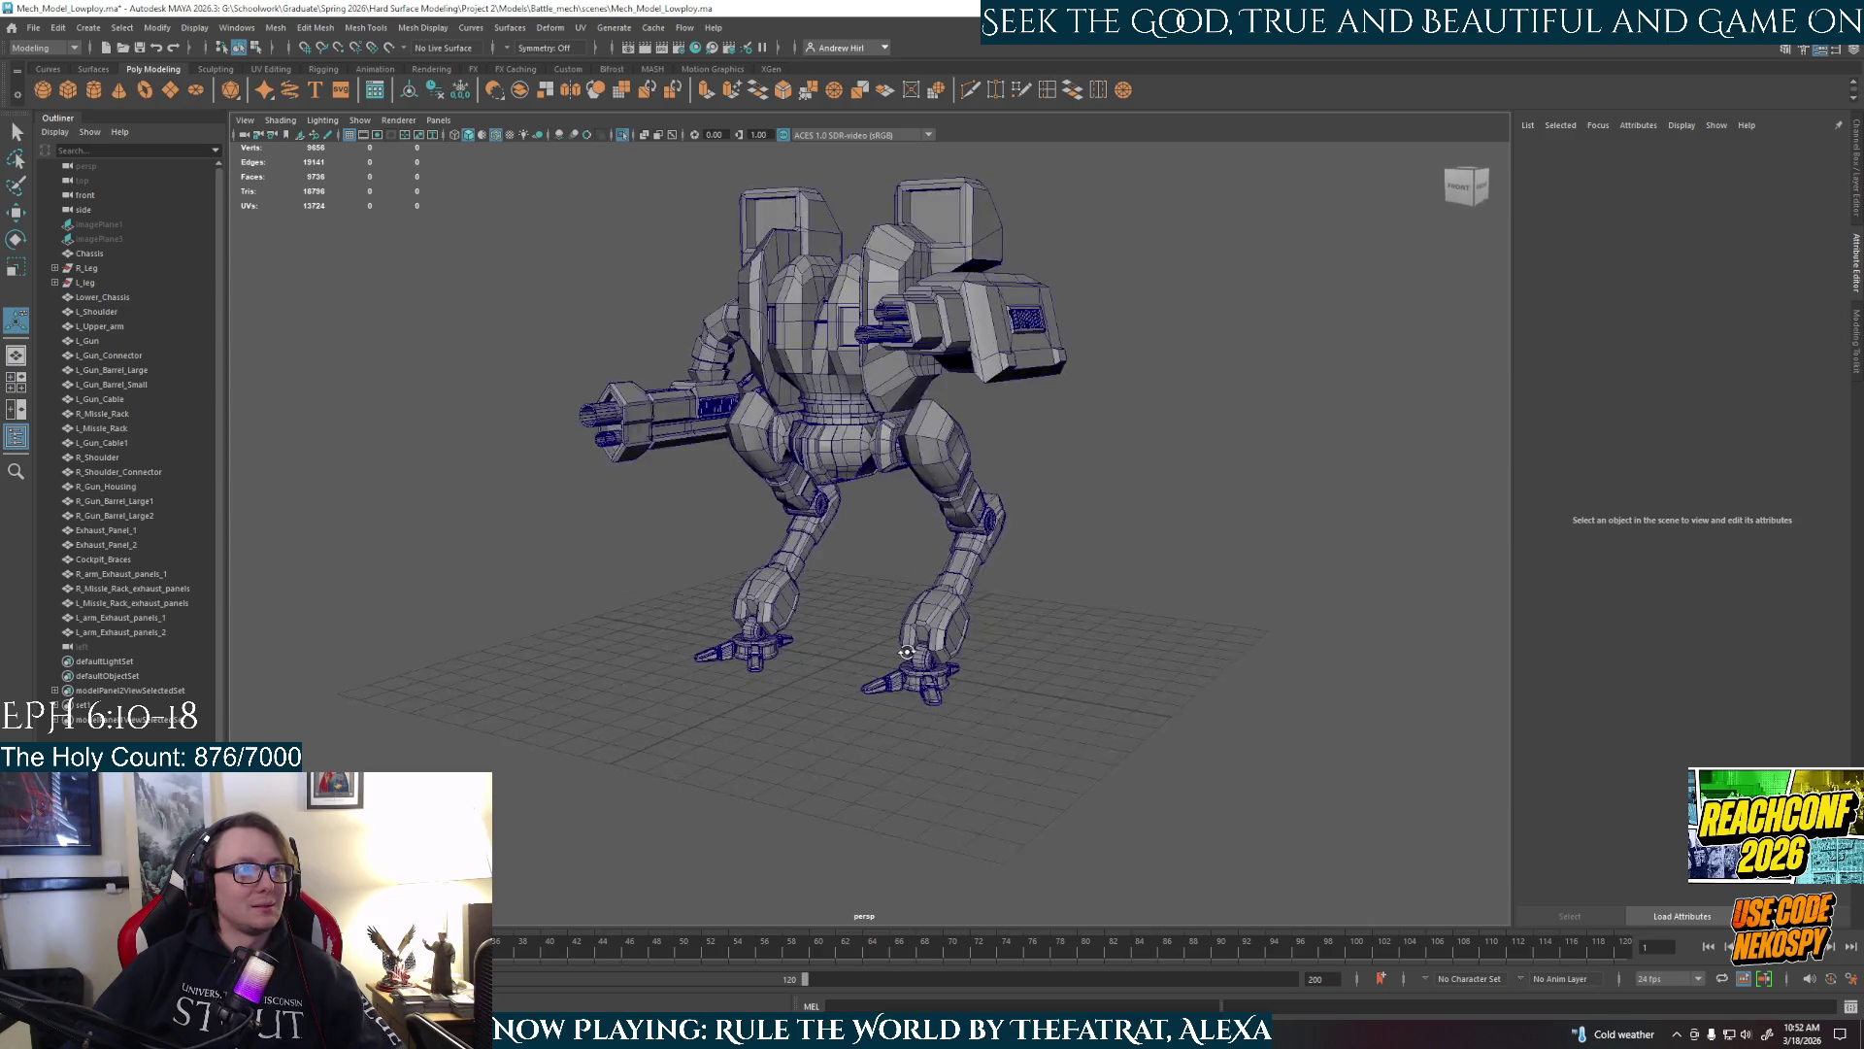
# Save the mech scene and orbit and zoom to view the mech's front.
pyautogui.click(33, 27)
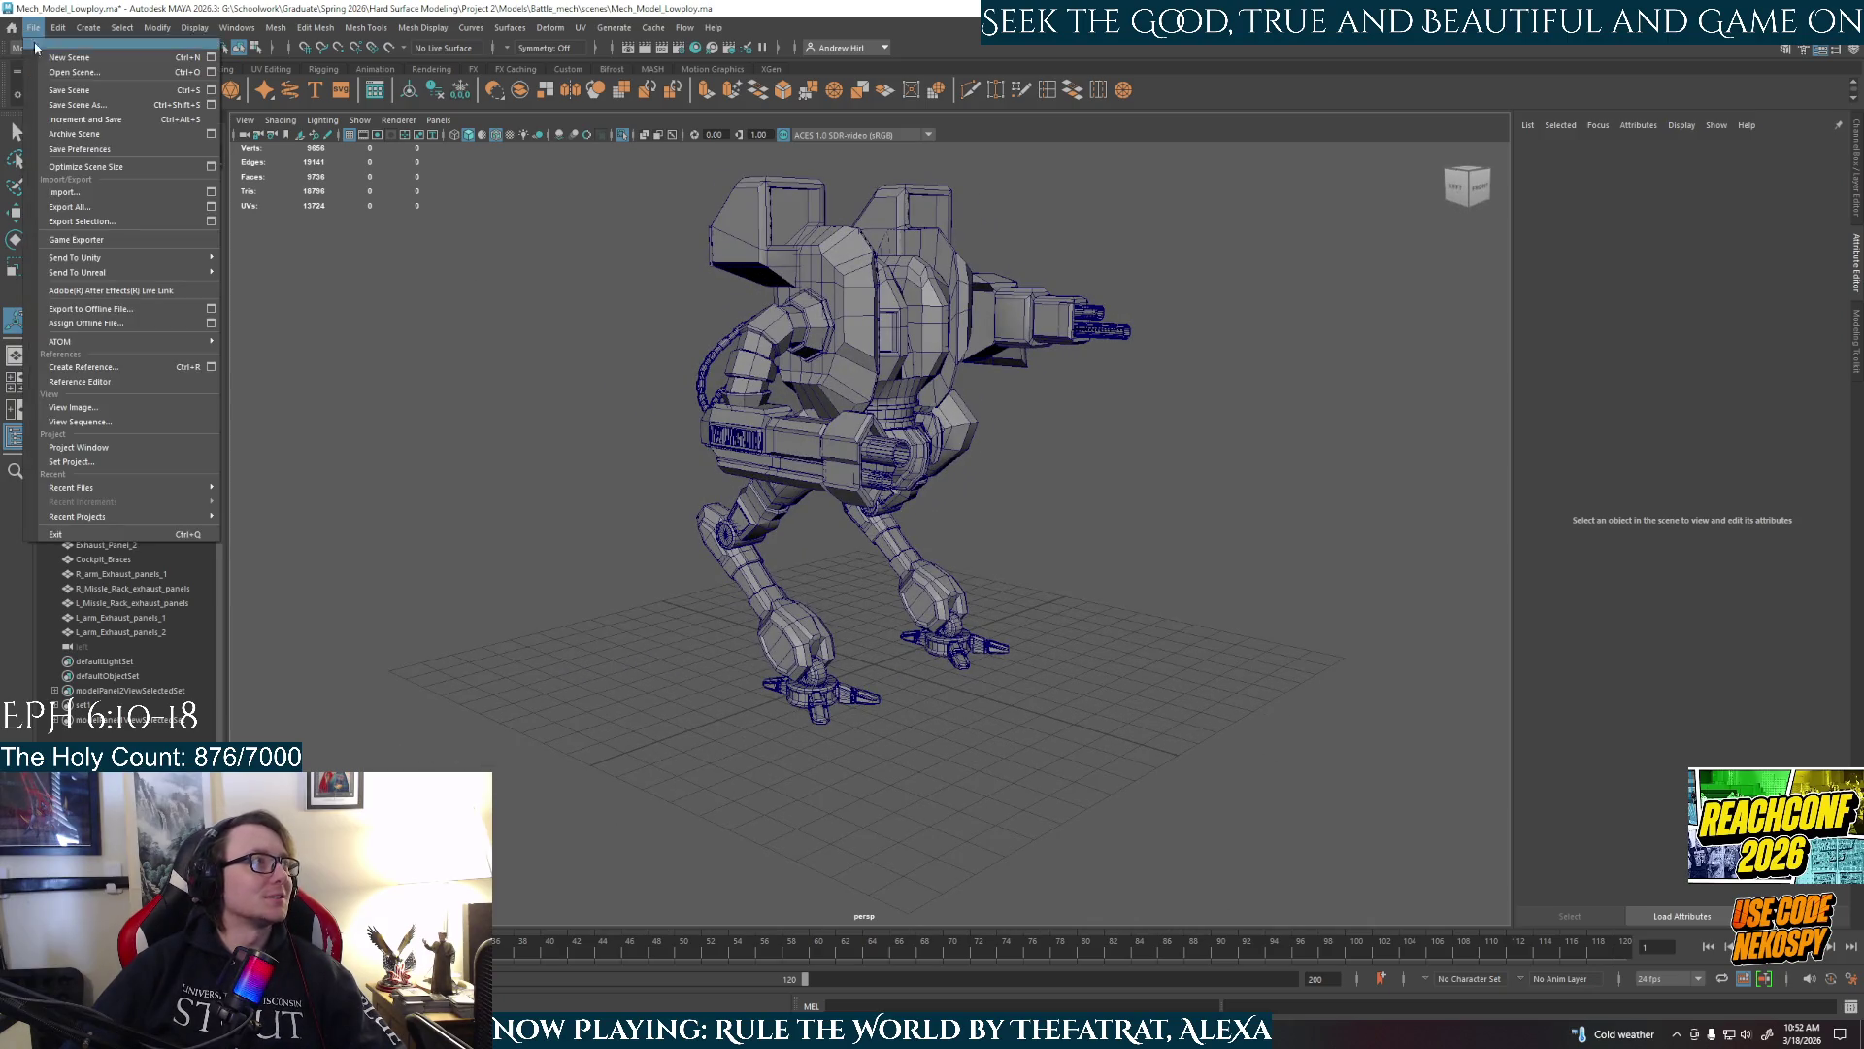
pyautogui.click(66, 92)
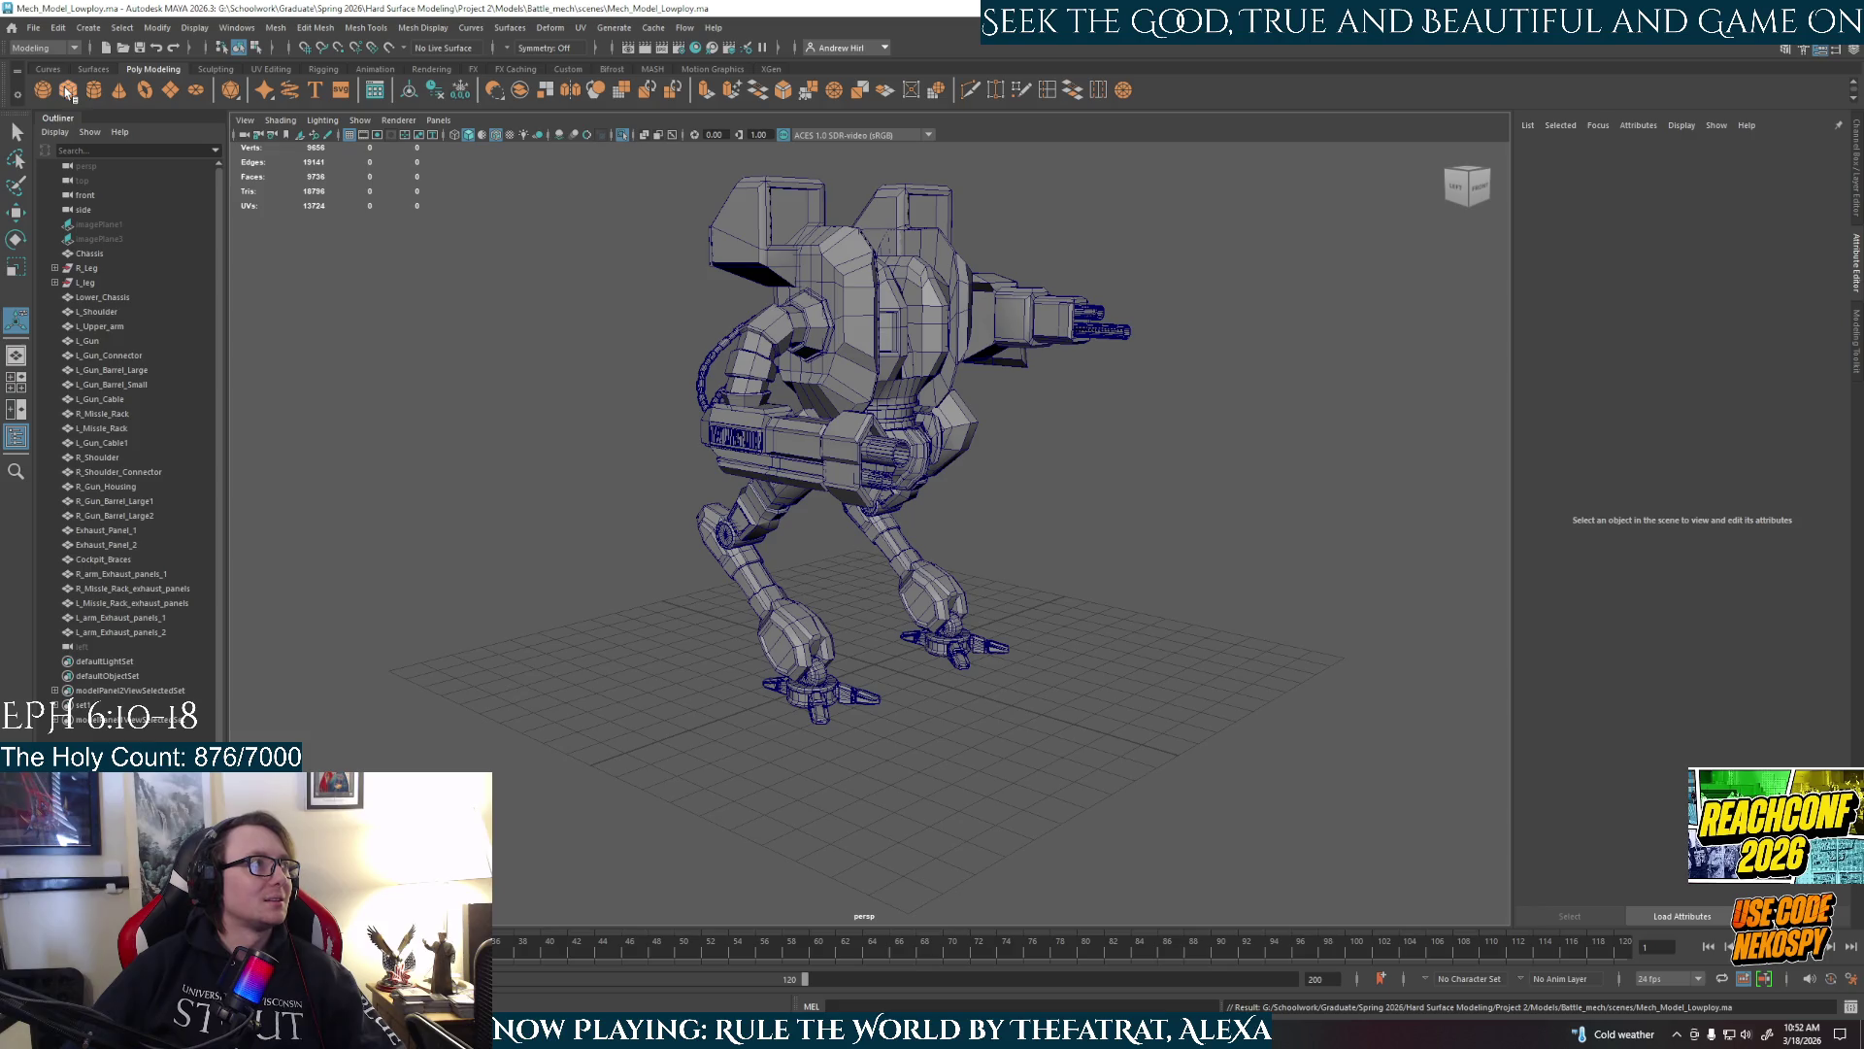
pyautogui.moveTo(738, 505)
pyautogui.keyDown('alt'); pyautogui.mouseDown()
pyautogui.moveTo(848, 515)
pyautogui.moveTo(829, 475)
pyautogui.moveTo(767, 544)
pyautogui.mouseUp(); pyautogui.keyUp('alt')
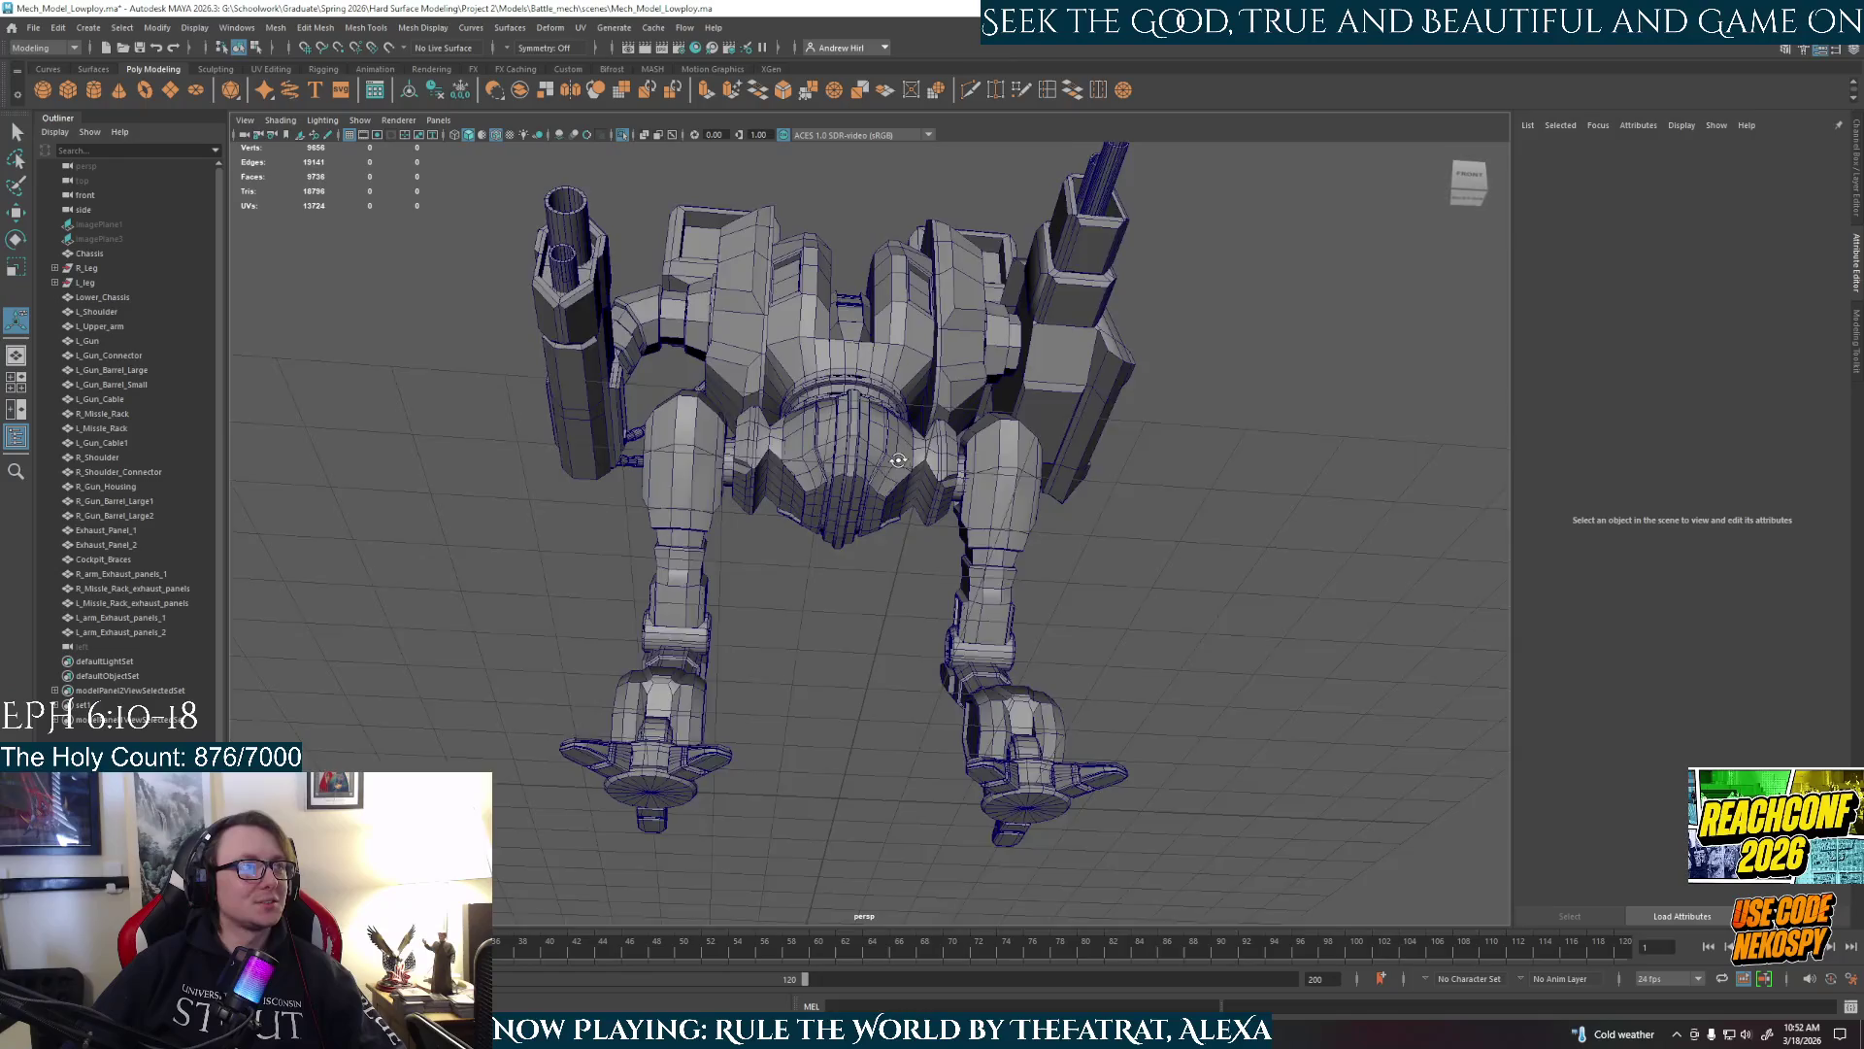
pyautogui.scroll(5, 746, 561)
pyautogui.scroll(-6, 746, 562)
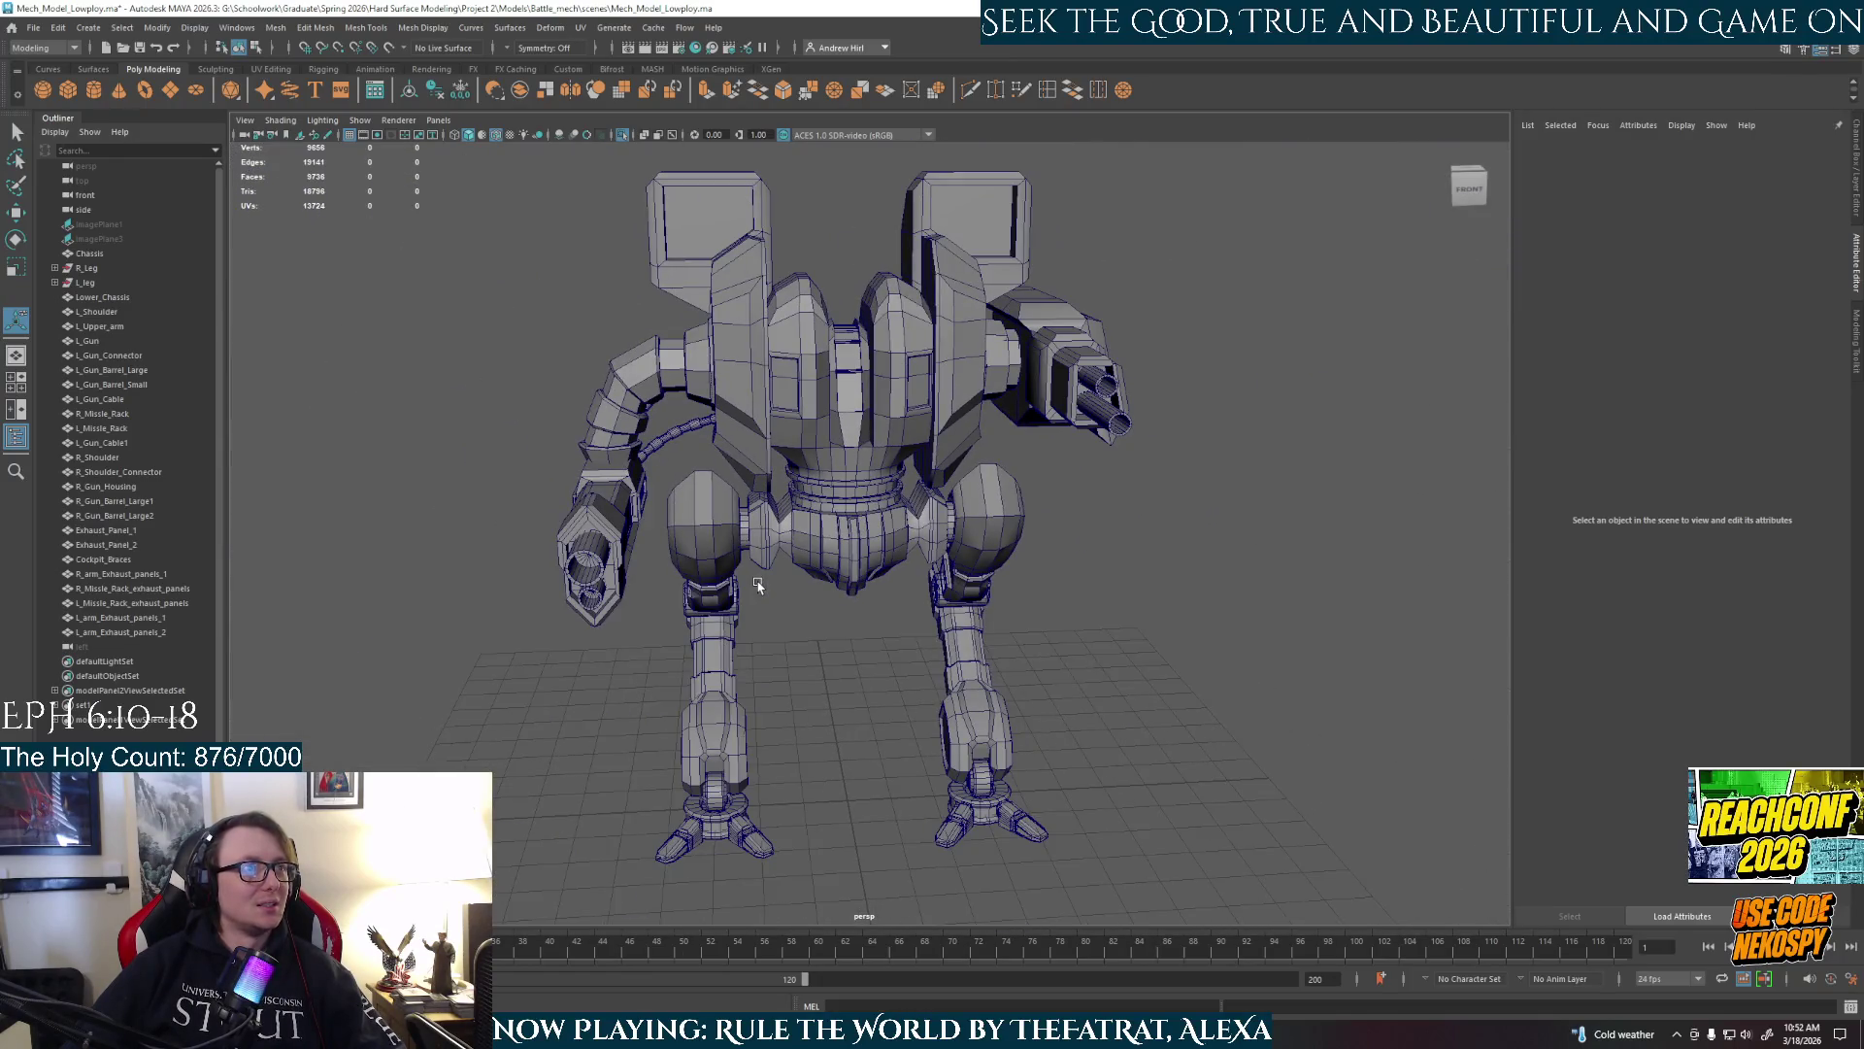
# Orbit and zoom to higher three-quarter views of the mech.
pyautogui.moveTo(757, 585)
pyautogui.keyDown('alt'); pyautogui.mouseDown()
pyautogui.moveTo(1089, 549)
pyautogui.moveTo(663, 477)
pyautogui.moveTo(884, 484)
pyautogui.moveTo(1000, 383)
pyautogui.moveTo(906, 562)
pyautogui.moveTo(615, 556)
pyautogui.moveTo(721, 565)
pyautogui.mouseUp(); pyautogui.keyUp('alt')
pyautogui.scroll(5, 1088, 548)
pyautogui.scroll(-5, 758, 481)
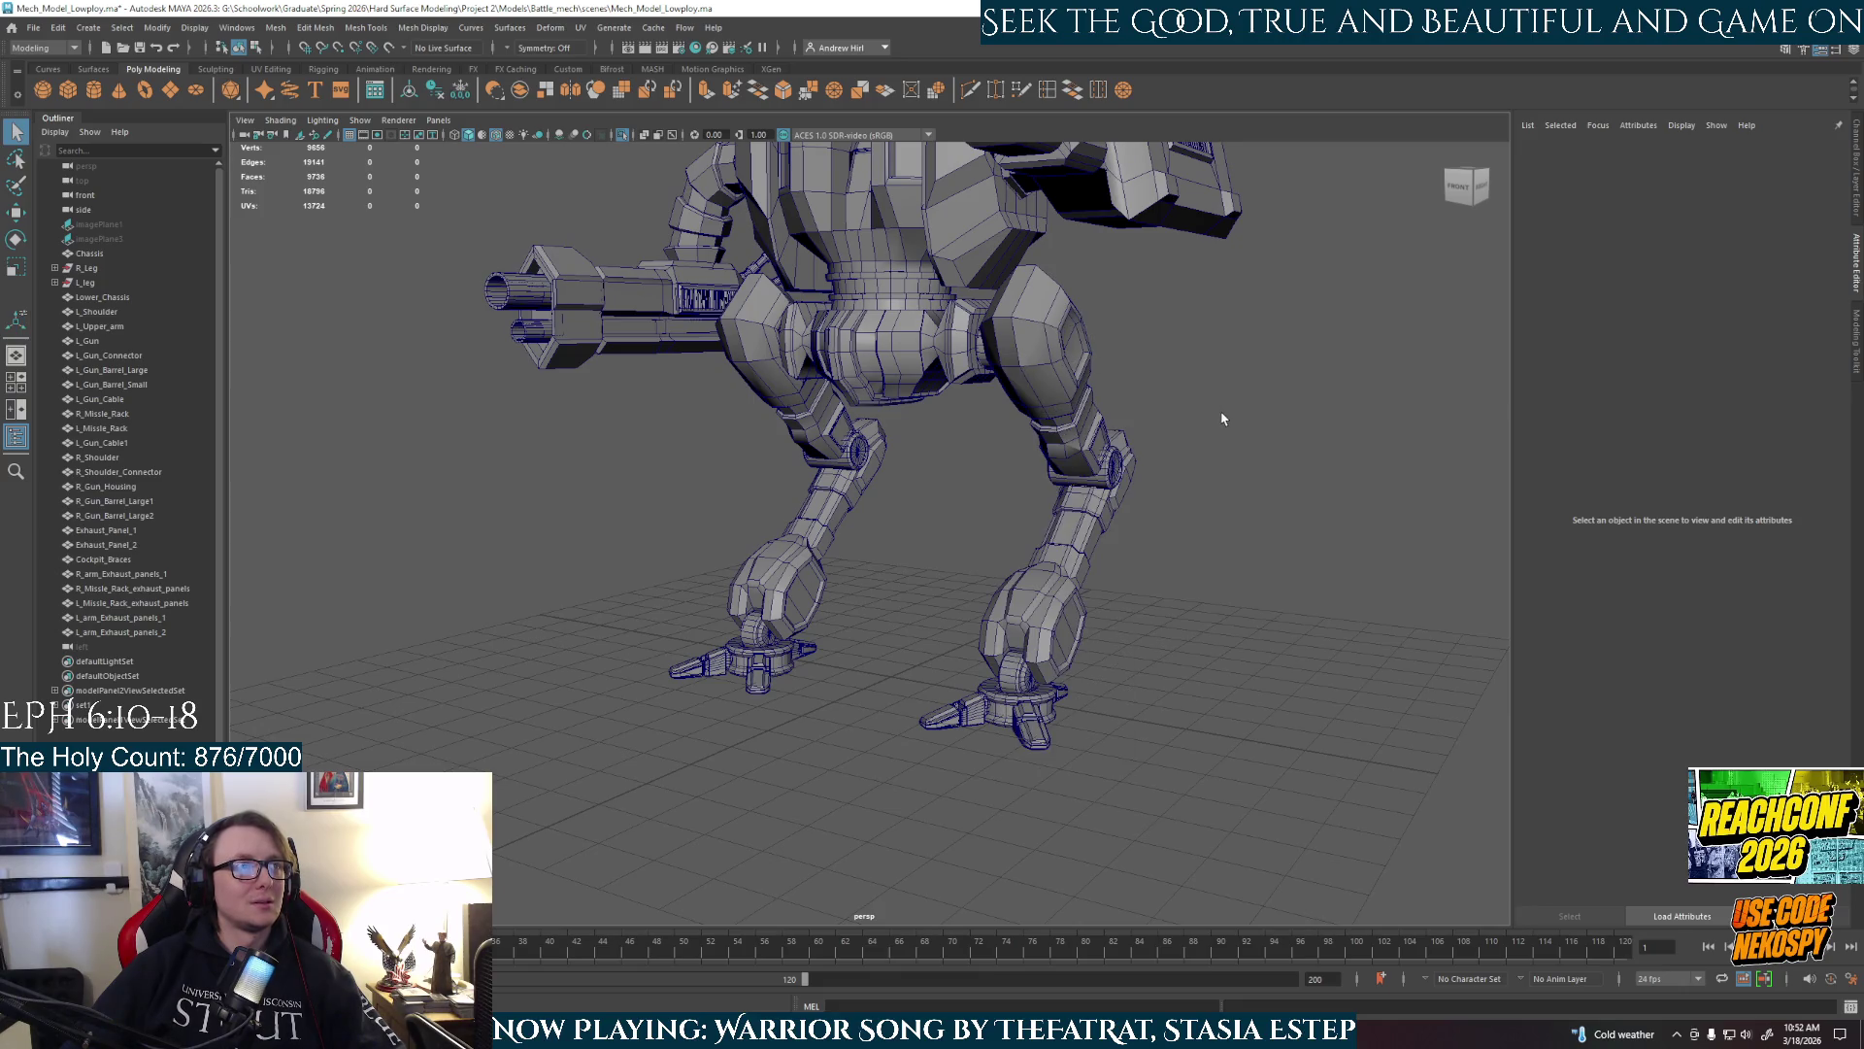
pyautogui.scroll(-5, 1161, 350)
pyautogui.moveTo(1124, 486)
pyautogui.keyDown('alt'); pyautogui.mouseDown()
pyautogui.moveTo(1165, 509)
pyautogui.moveTo(1150, 503)
pyautogui.mouseUp(); pyautogui.keyUp('alt')
# Save the scene again and orbit to review the mech from its right side.
pyautogui.click(33, 27)
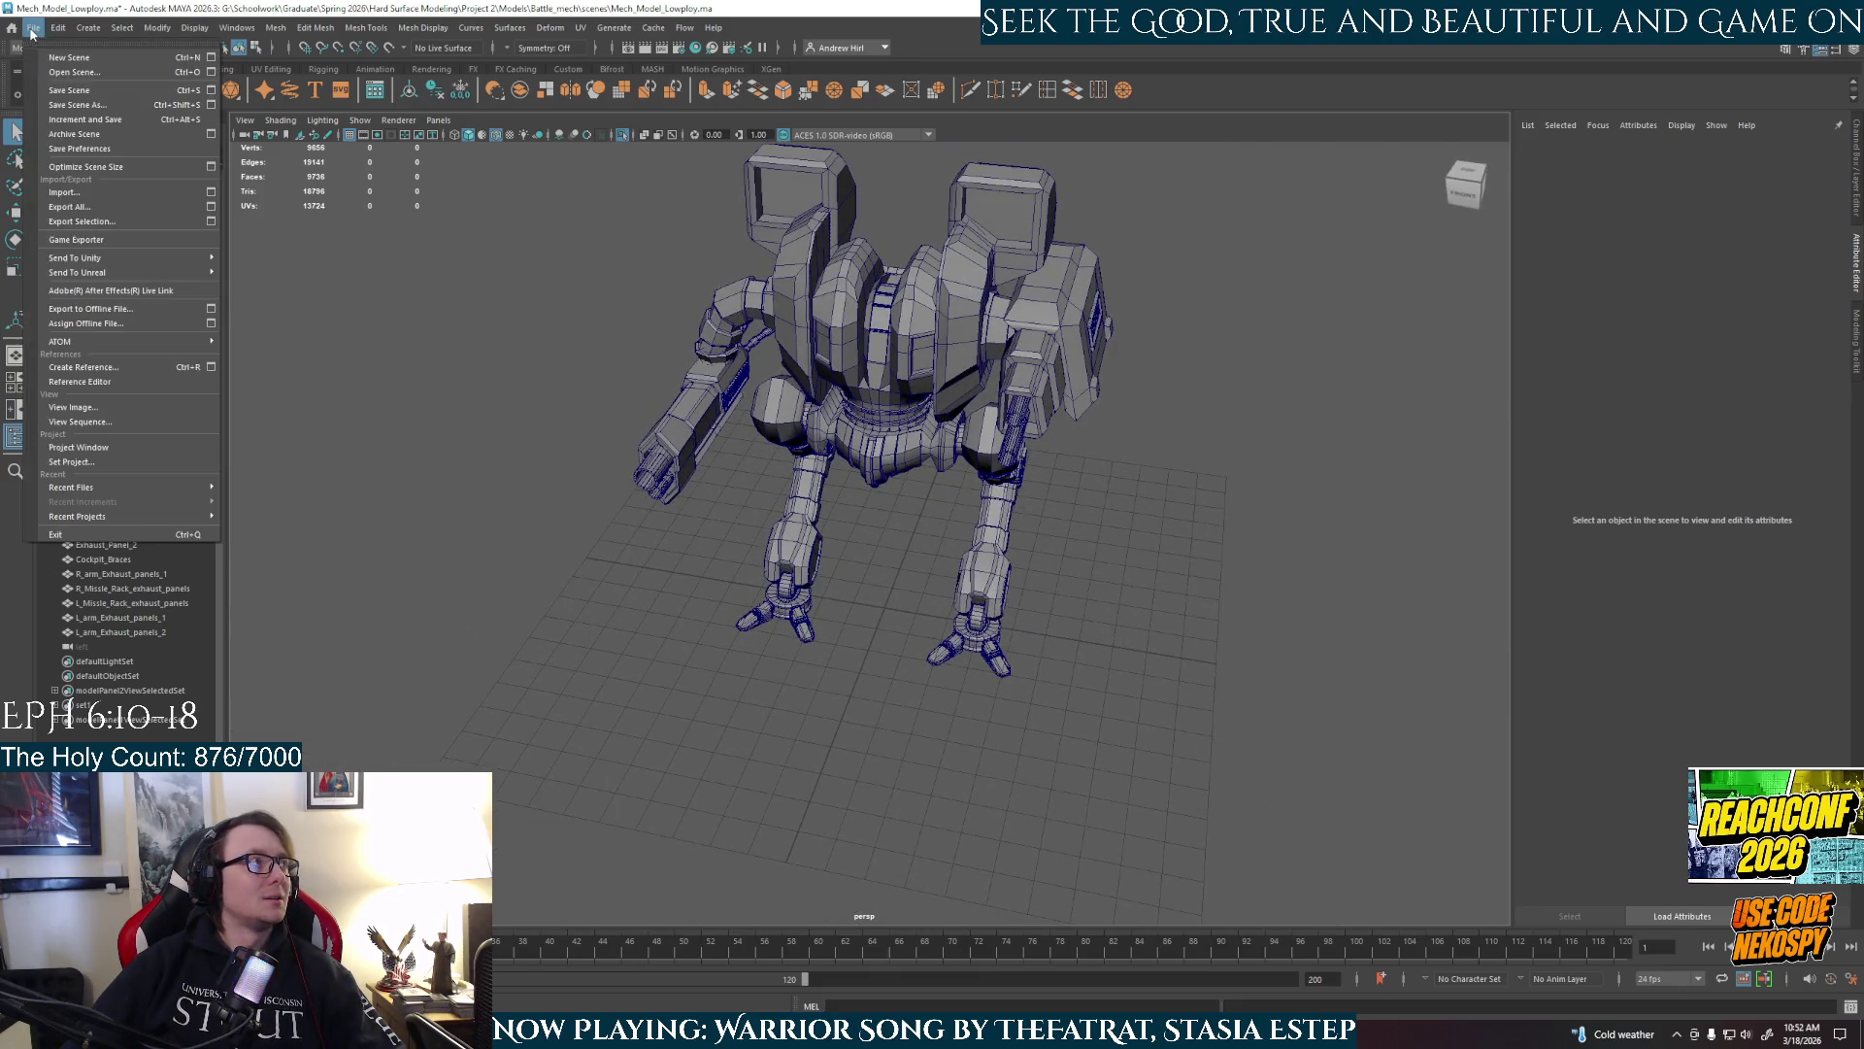
pyautogui.click(87, 93)
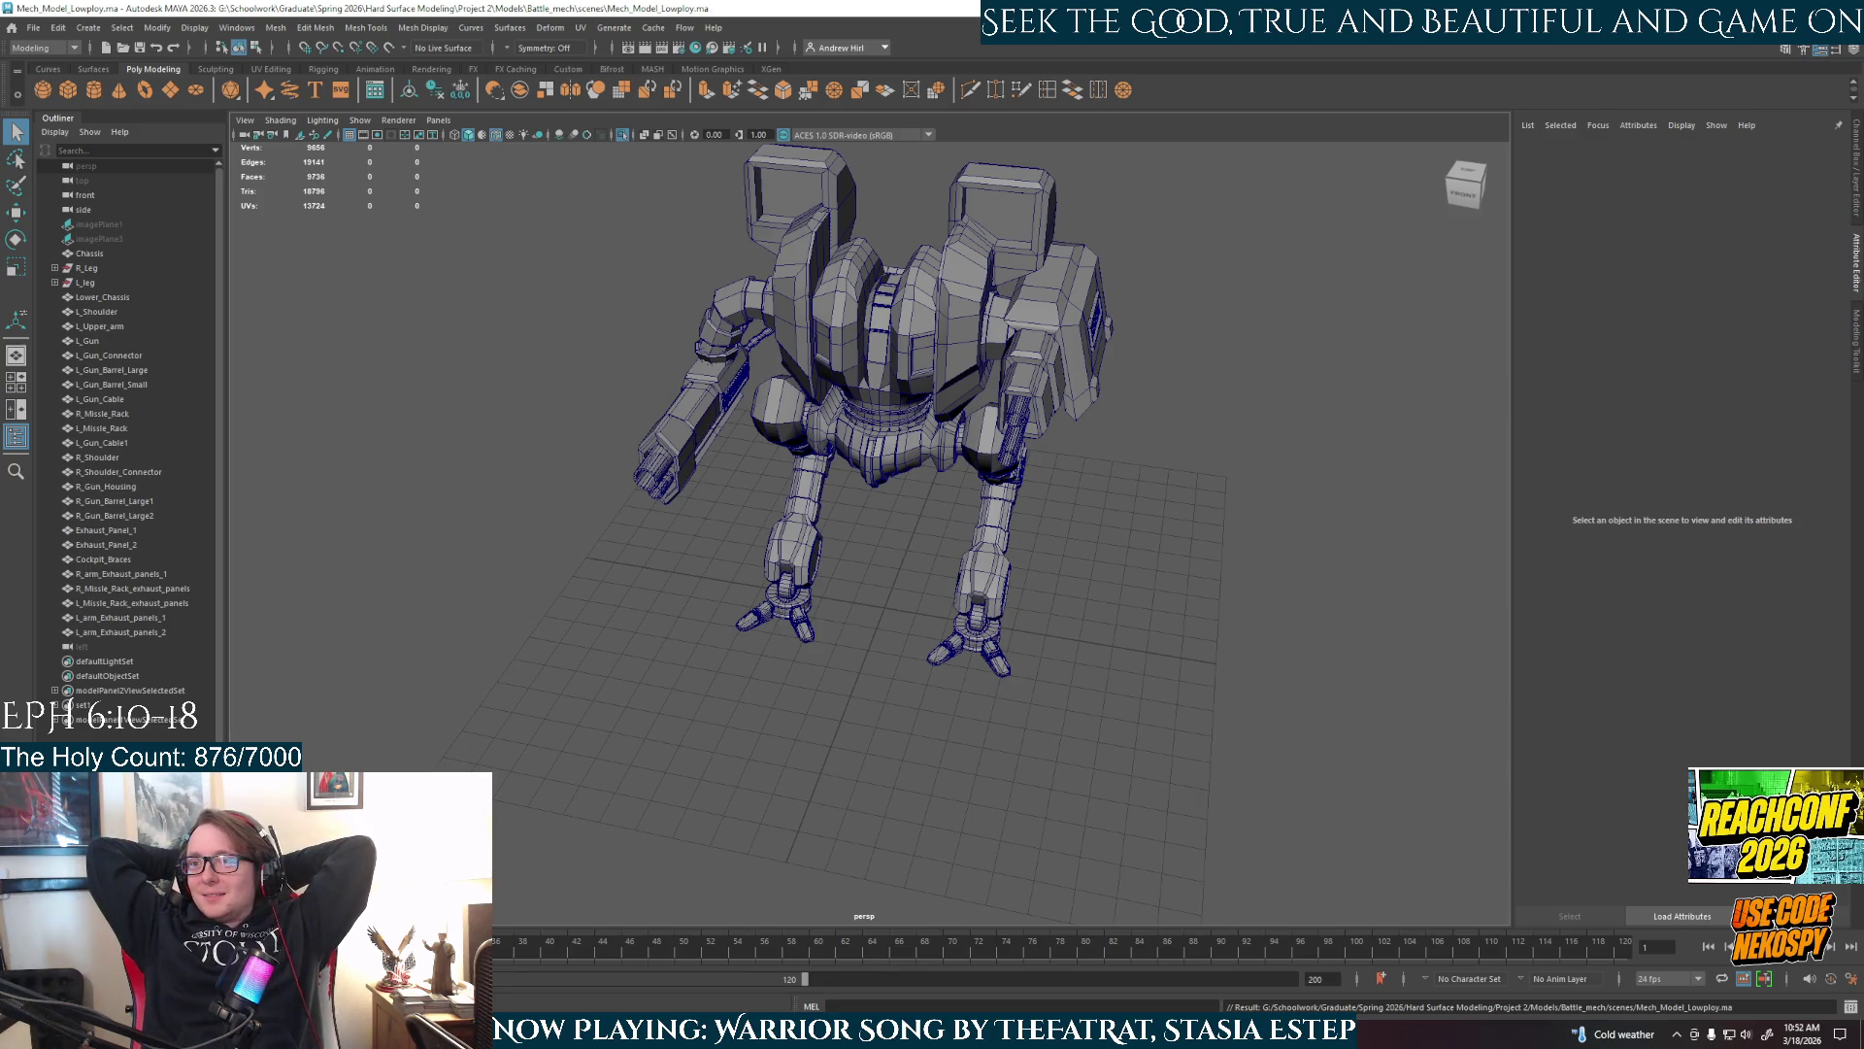
pyautogui.keyDown('alt'); pyautogui.moveTo(670, 546); pyautogui.dragTo(1087, 621, button='right'); pyautogui.keyUp('alt')
pyautogui.keyDown('alt'); pyautogui.moveTo(1089, 622); pyautogui.dragTo(907, 531); pyautogui.keyUp('alt')
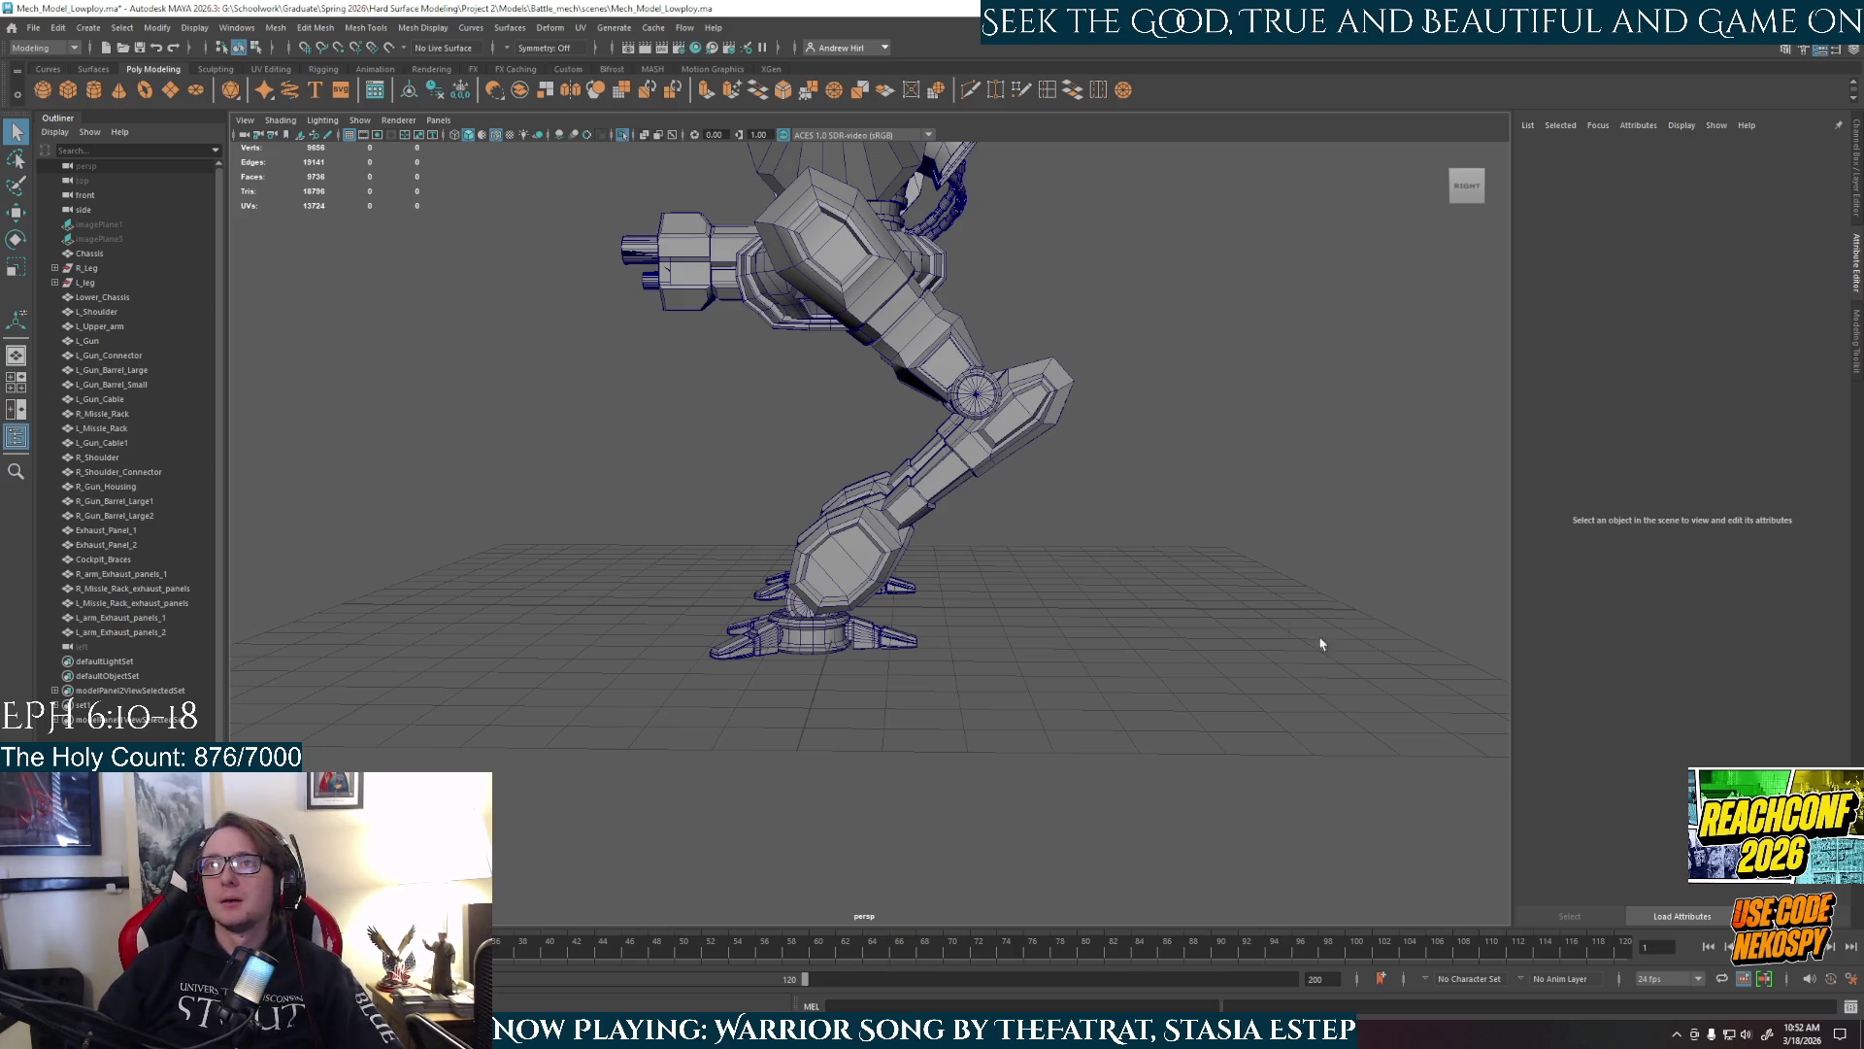
pyautogui.moveTo(1321, 644)
pyautogui.keyDown('alt'); pyautogui.mouseDown()
pyautogui.moveTo(1192, 563)
pyautogui.moveTo(1218, 555)
pyautogui.mouseUp(); pyautogui.keyUp('alt')
pyautogui.moveTo(1048, 492)
pyautogui.keyDown('alt'); pyautogui.mouseDown()
pyautogui.moveTo(1015, 697)
pyautogui.moveTo(1141, 688)
pyautogui.moveTo(1110, 638)
pyautogui.moveTo(1060, 616)
pyautogui.moveTo(1170, 653)
pyautogui.moveTo(1010, 642)
pyautogui.moveTo(1032, 618)
pyautogui.moveTo(869, 522)
pyautogui.moveTo(750, 496)
pyautogui.mouseUp(); pyautogui.keyUp('alt')
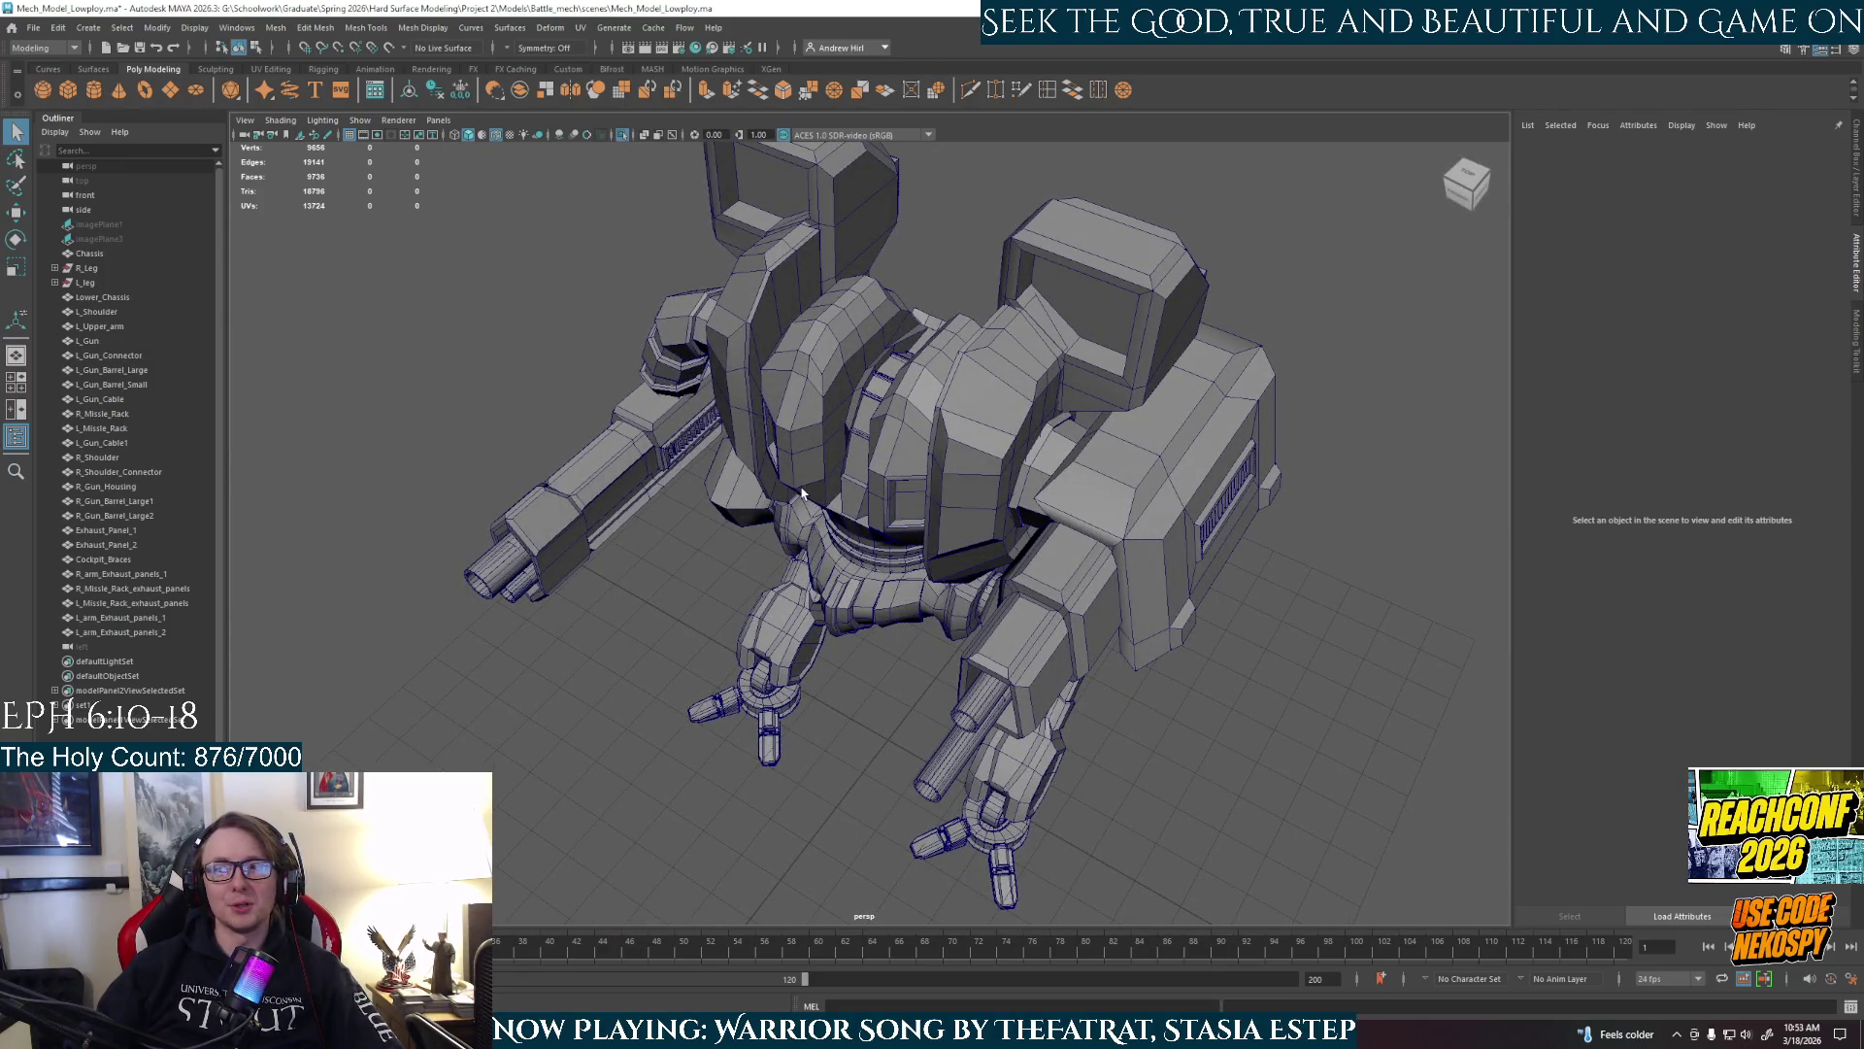
# Orbit to low front angles of the mech and zoom in and out.
pyautogui.keyDown('alt'); pyautogui.moveTo(802, 491); pyautogui.dragTo(892, 468); pyautogui.keyUp('alt')
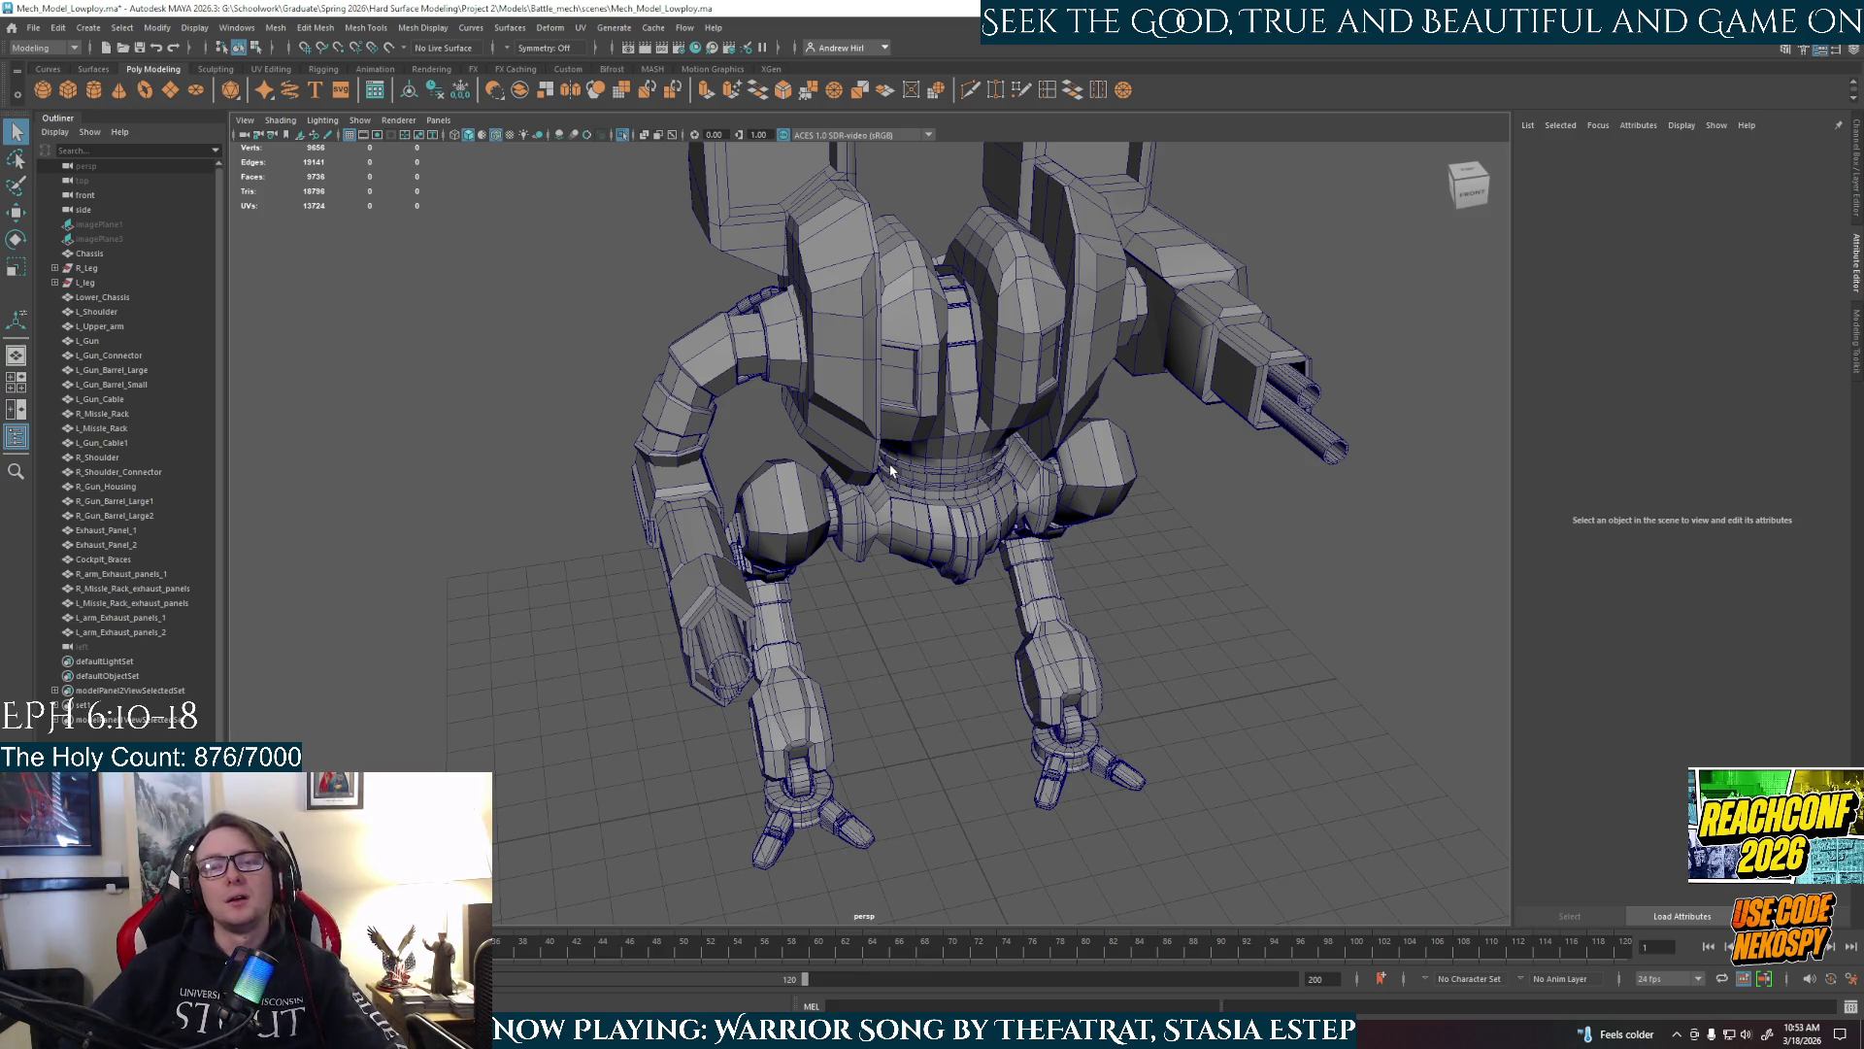
pyautogui.keyDown('alt'); pyautogui.moveTo(862, 576); pyautogui.dragTo(856, 503); pyautogui.keyUp('alt')
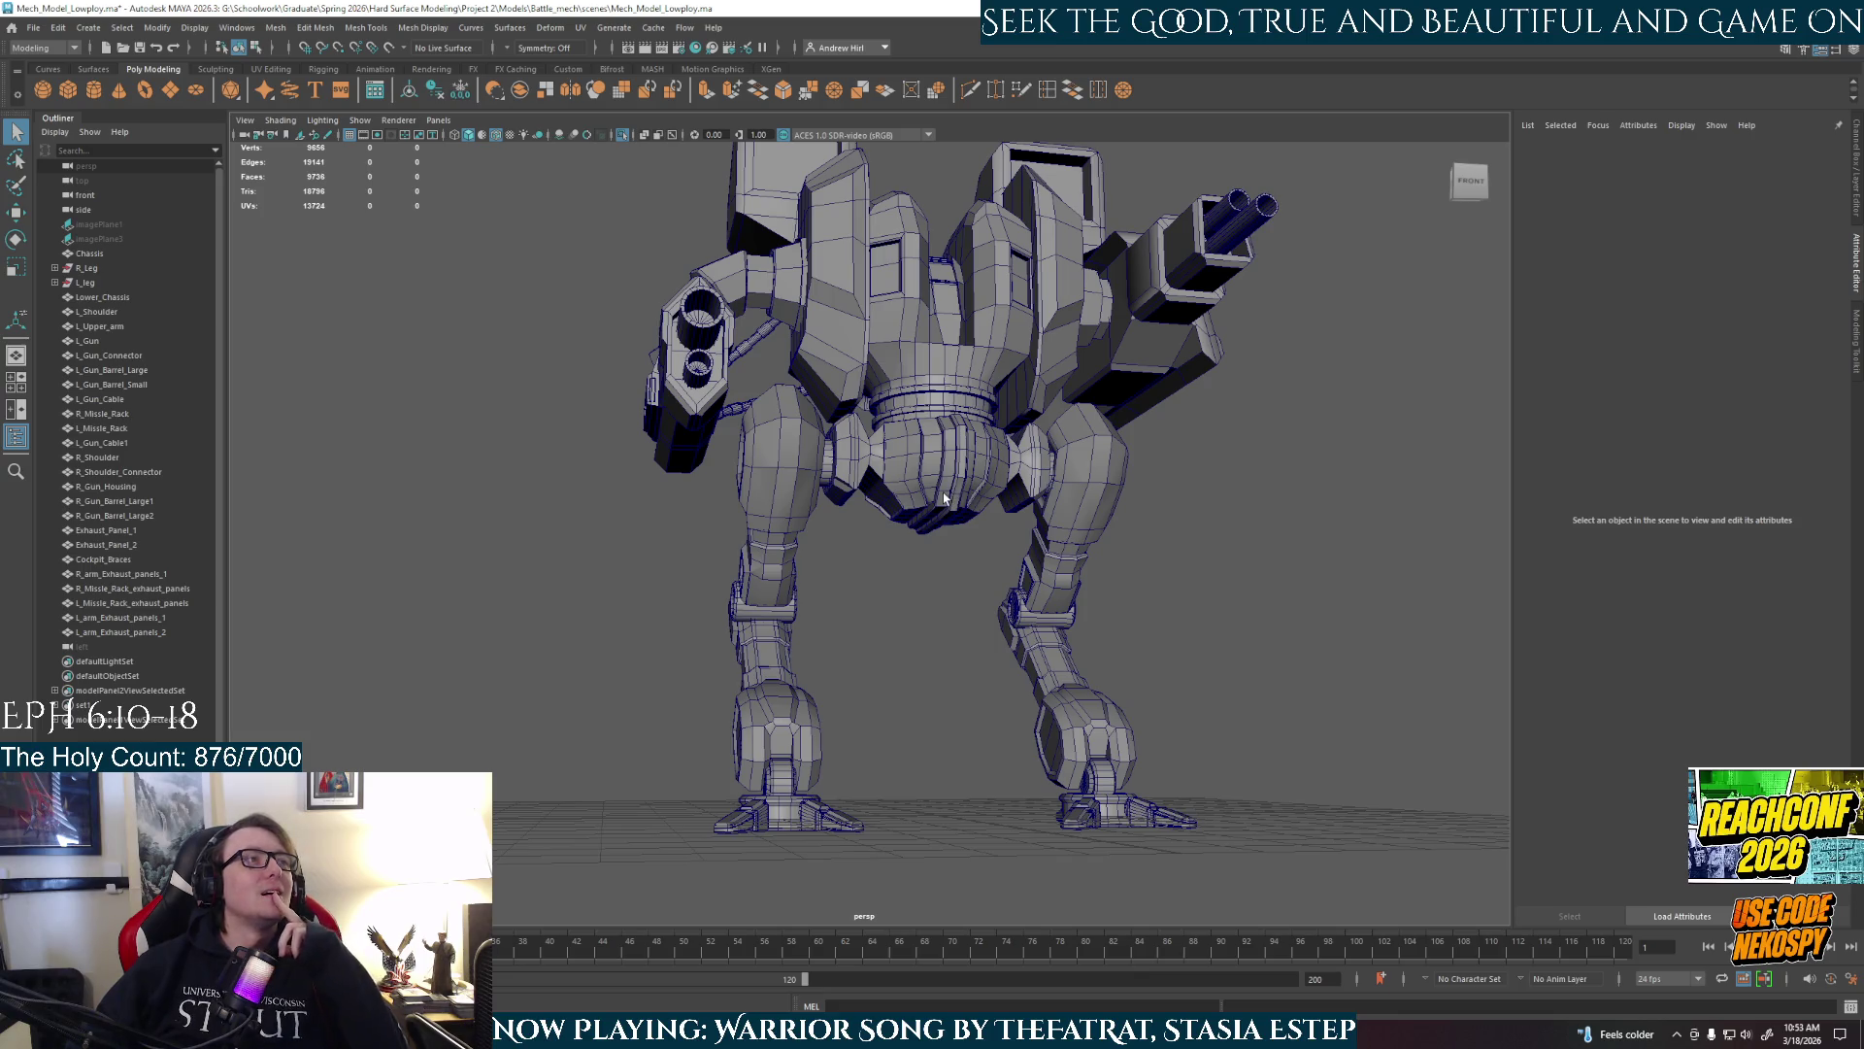
pyautogui.moveTo(887, 503)
pyautogui.keyDown('alt'); pyautogui.mouseDown()
pyautogui.moveTo(949, 531)
pyautogui.moveTo(1215, 520)
pyautogui.moveTo(860, 536)
pyautogui.mouseUp(); pyautogui.keyUp('alt')
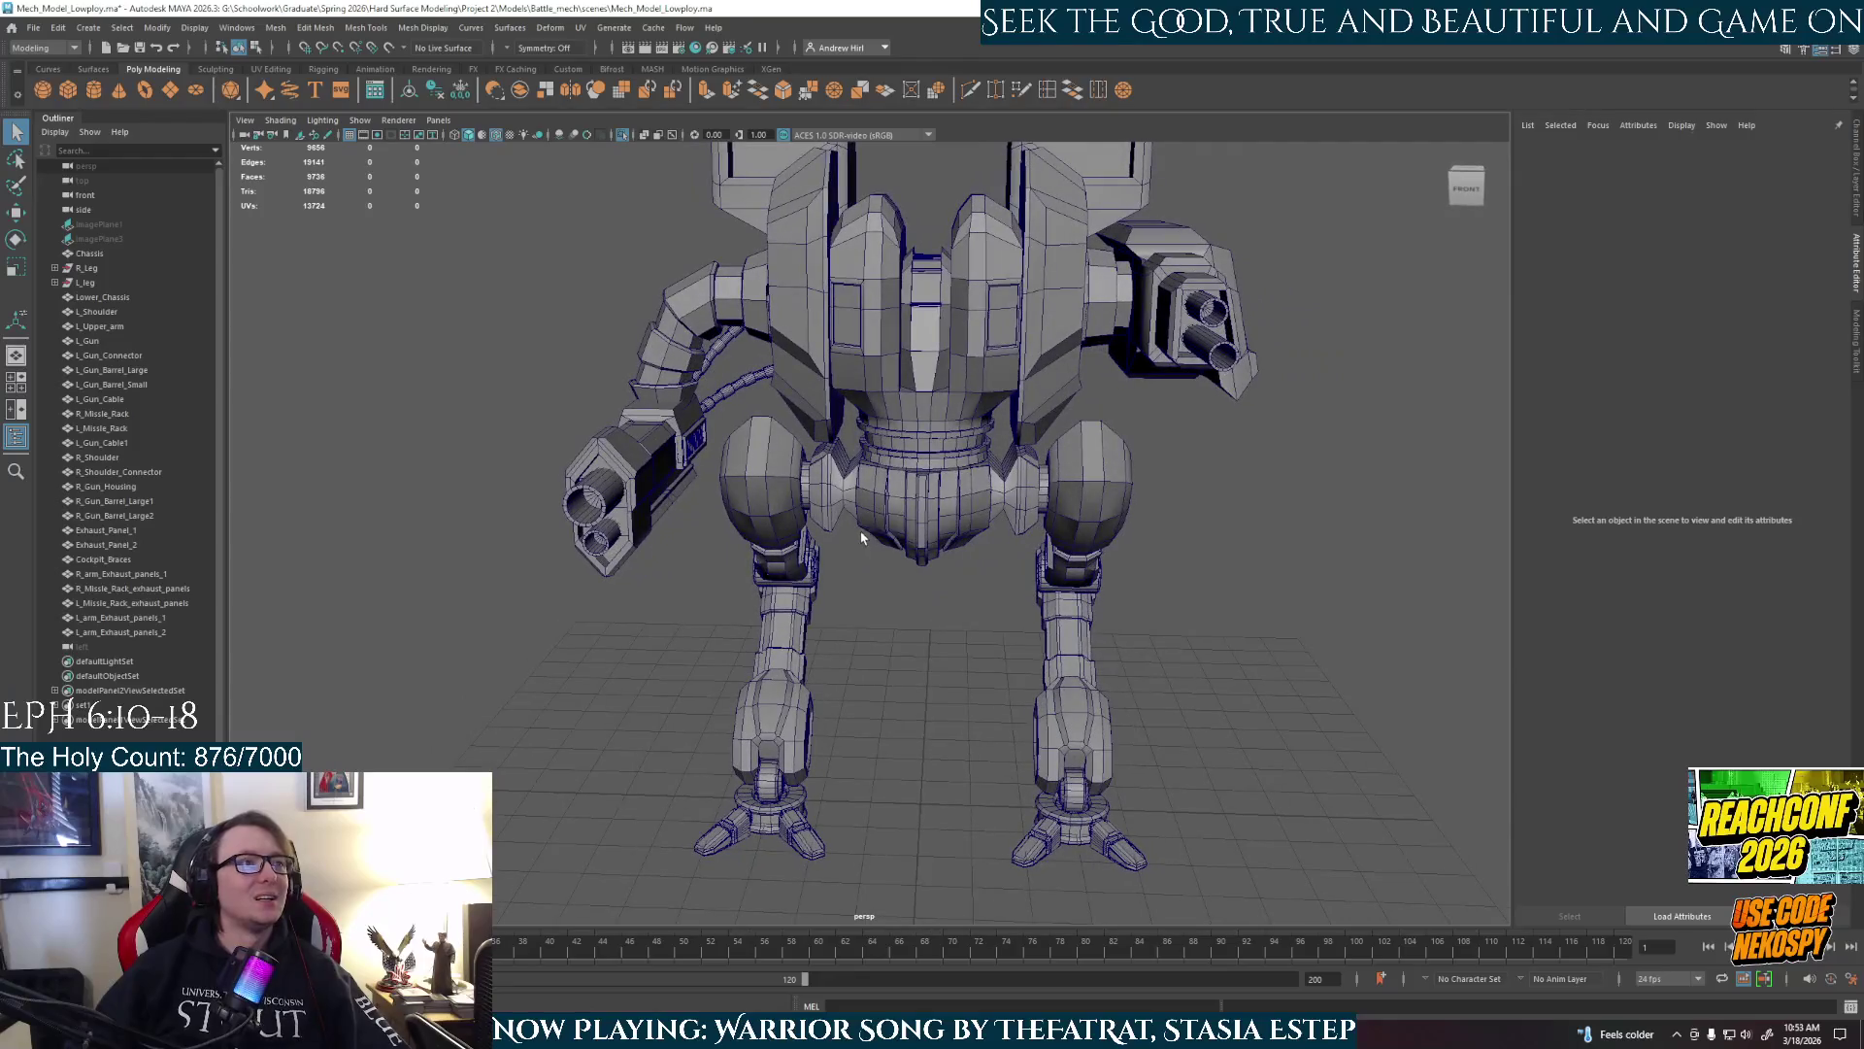
pyautogui.scroll(-3, 911, 506)
pyautogui.scroll(2, 911, 506)
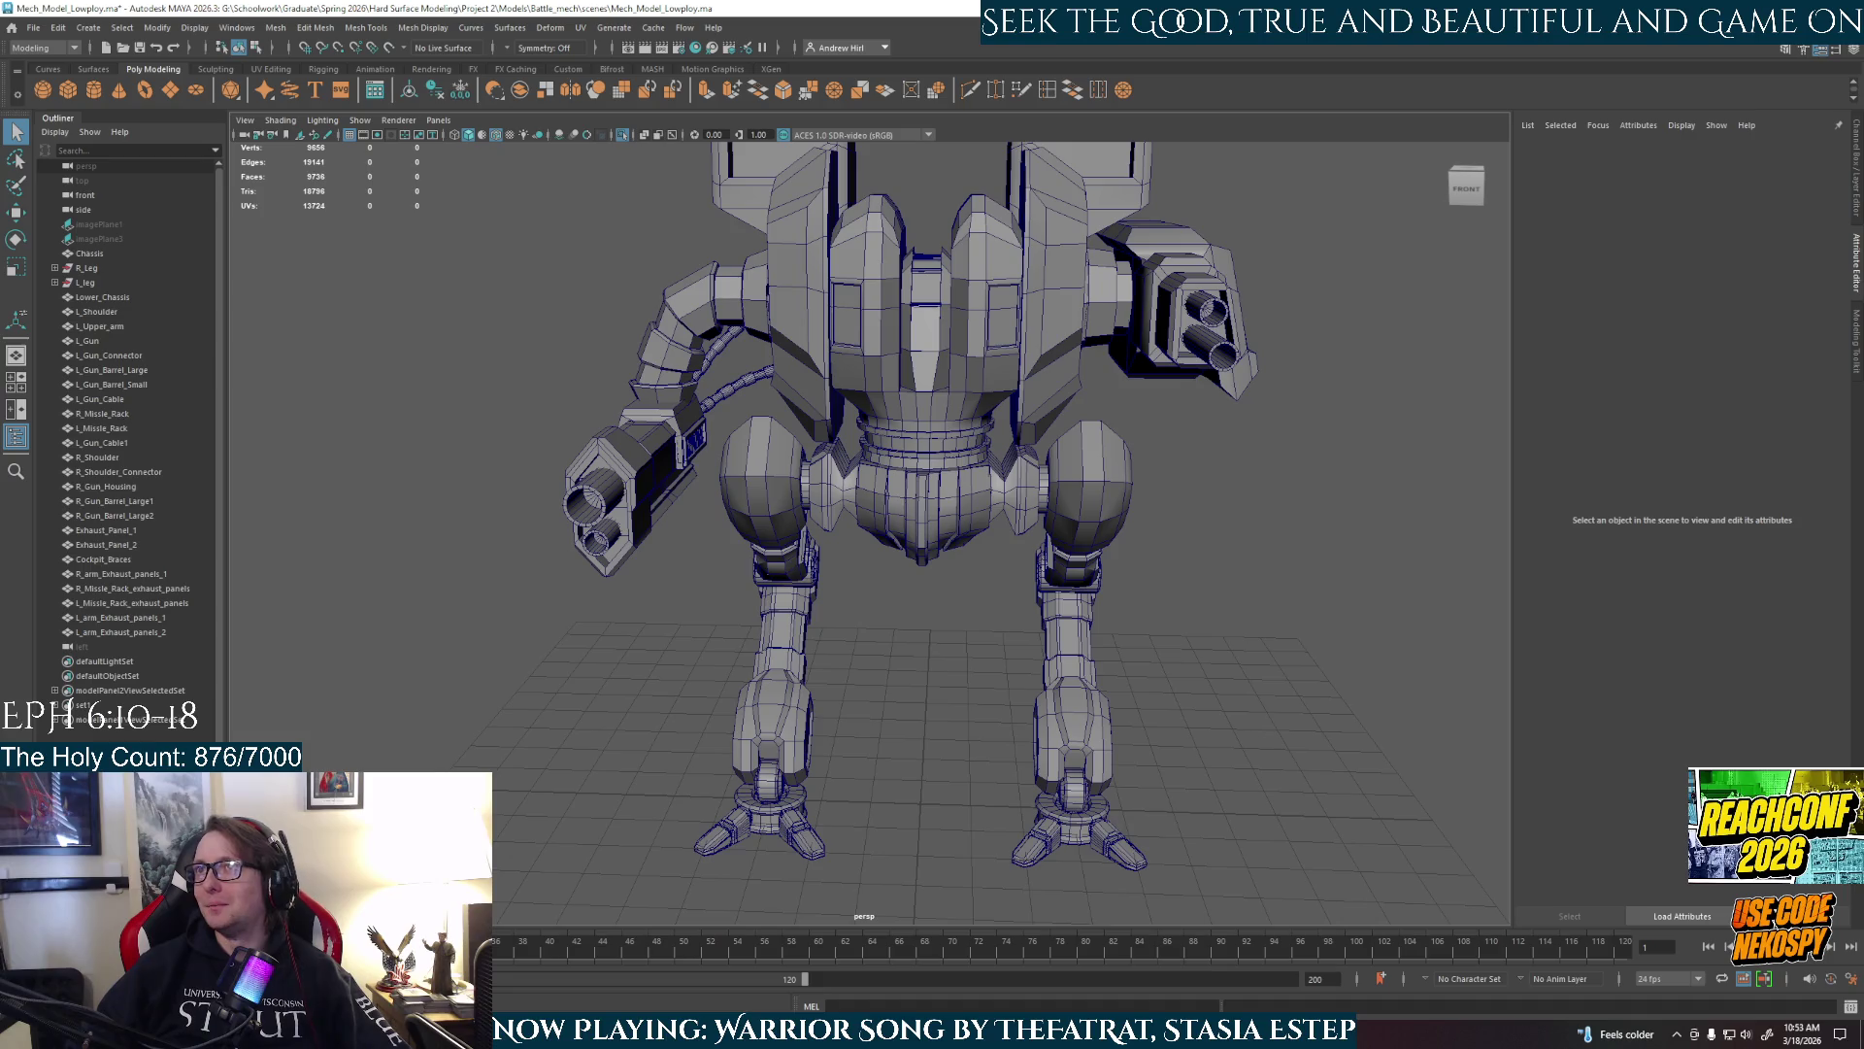
# Orbit around to the mech's other side and back to a near-front view.
pyautogui.keyDown('alt'); pyautogui.moveTo(257, 476); pyautogui.dragTo(246, 455); pyautogui.keyUp('alt')
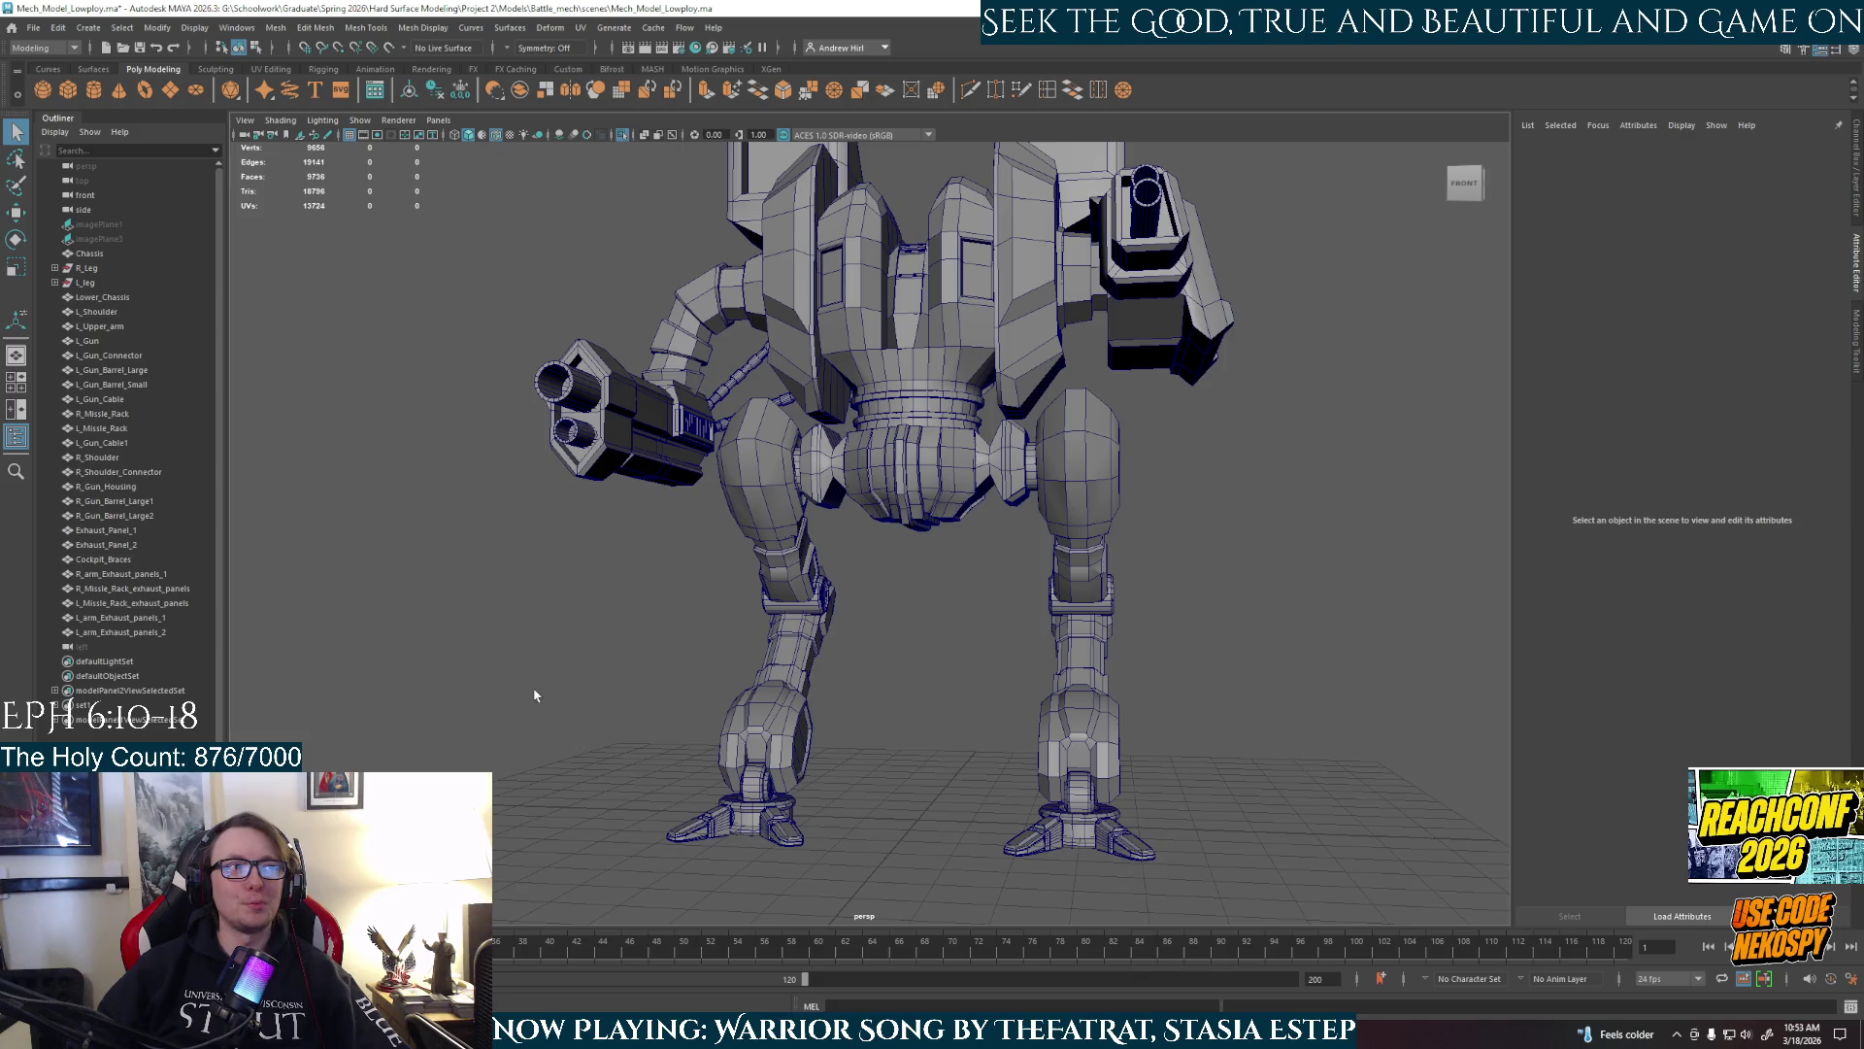
pyautogui.keyDown('alt'); pyautogui.moveTo(695, 495); pyautogui.dragTo(479, 527); pyautogui.keyUp('alt')
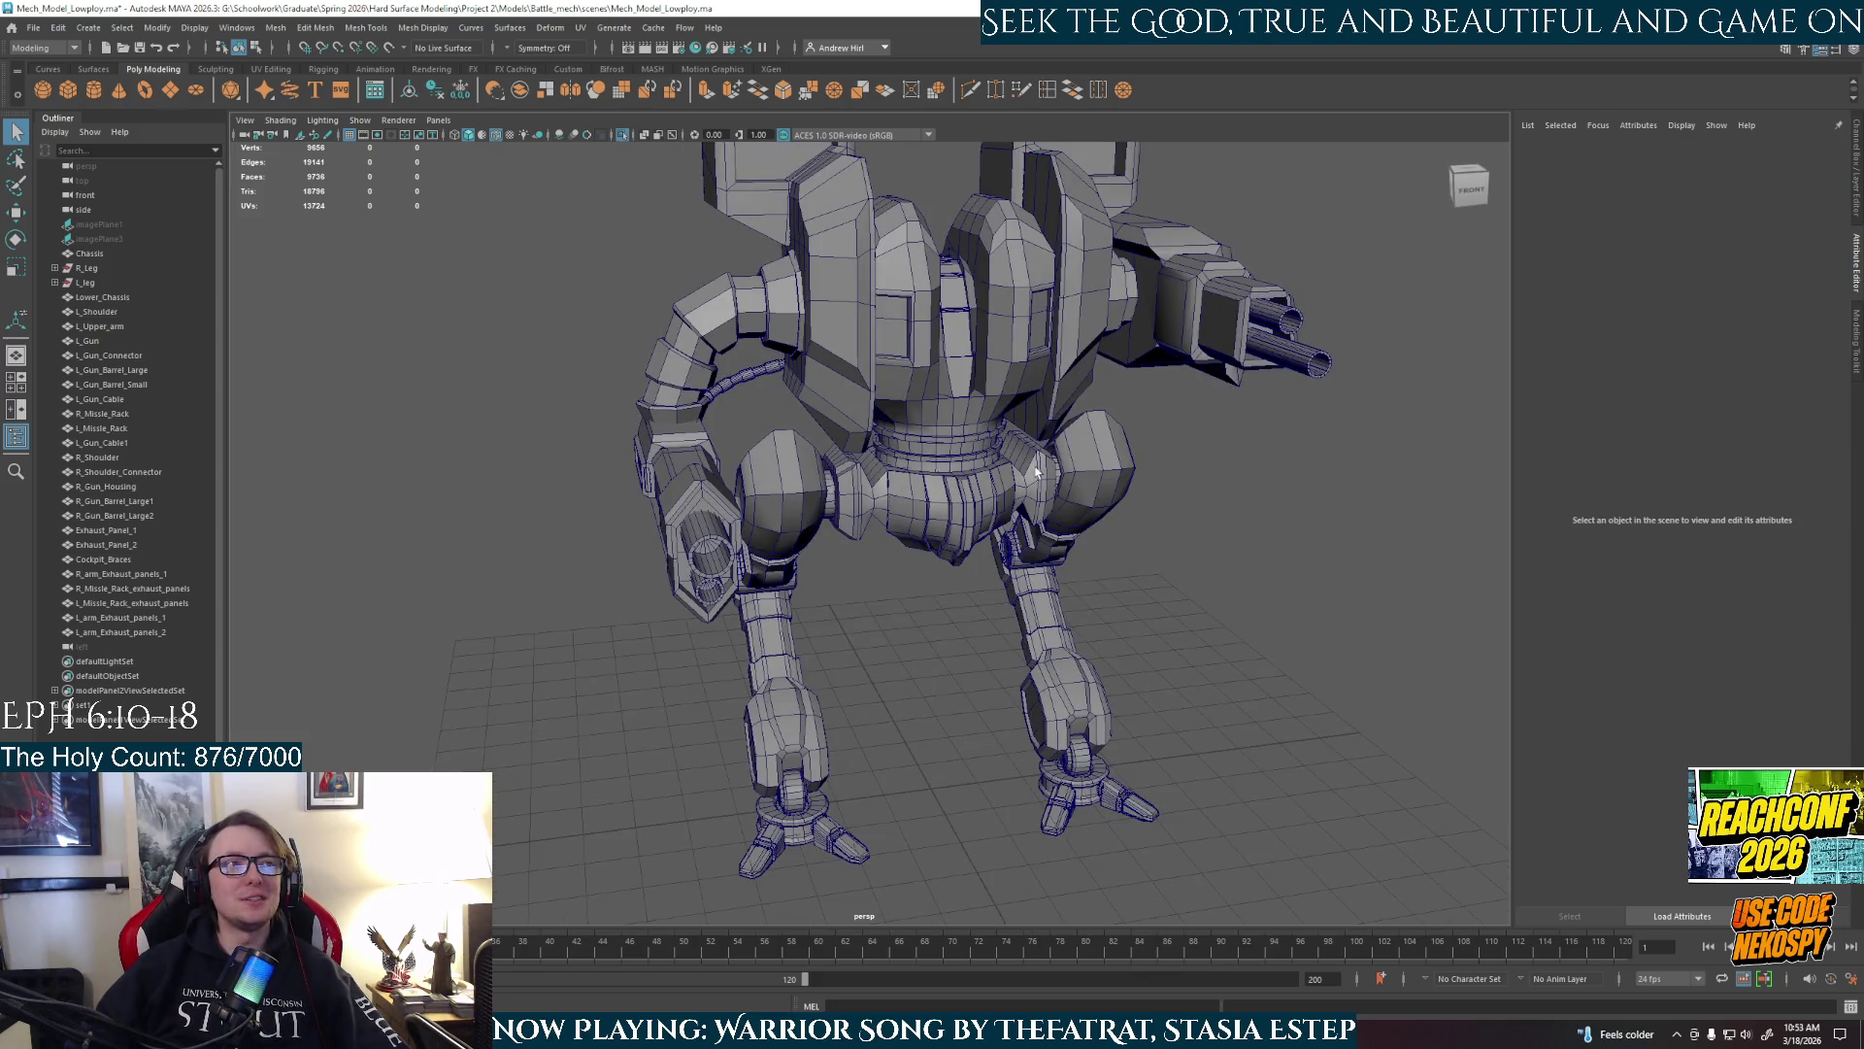
pyautogui.keyDown('alt'); pyautogui.moveTo(1036, 473); pyautogui.dragTo(552, 350); pyautogui.keyUp('alt')
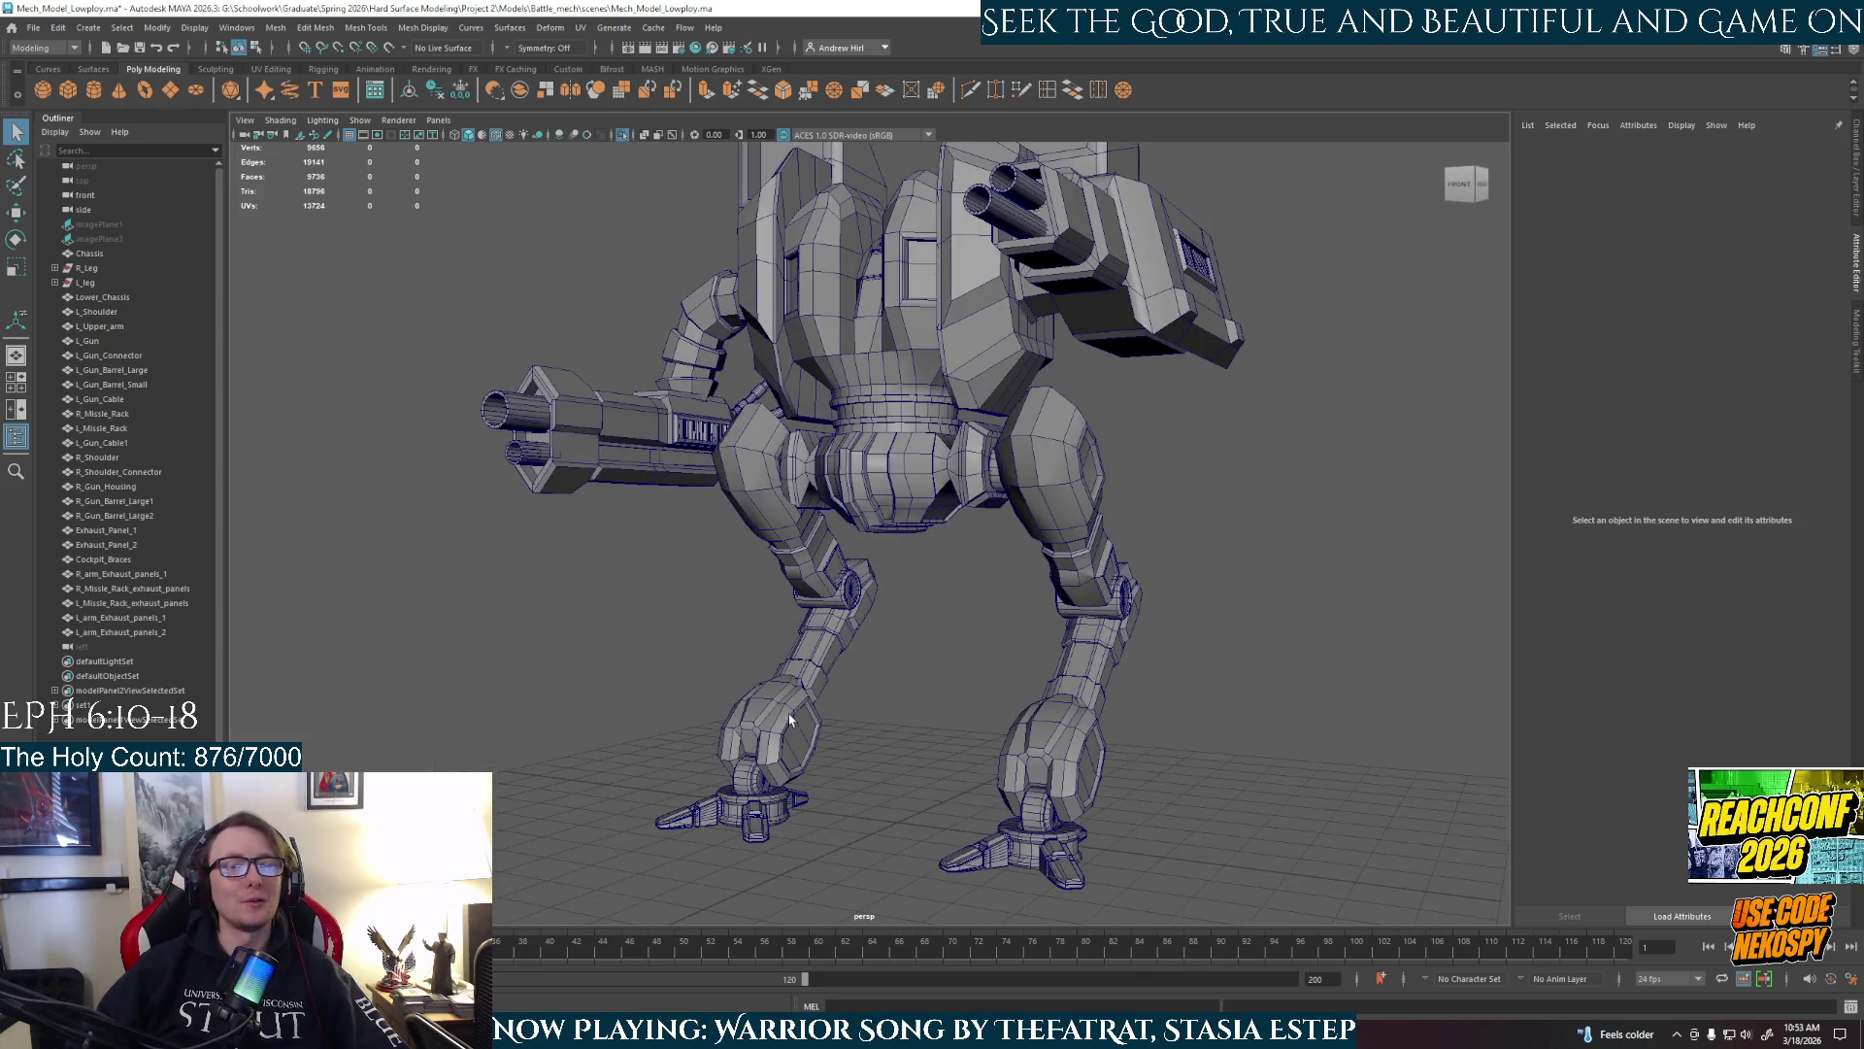
pyautogui.moveTo(781, 677)
pyautogui.keyDown('alt'); pyautogui.mouseDown()
pyautogui.moveTo(839, 670)
pyautogui.moveTo(858, 644)
pyautogui.mouseUp(); pyautogui.keyUp('alt')
pyautogui.click(966, 419)
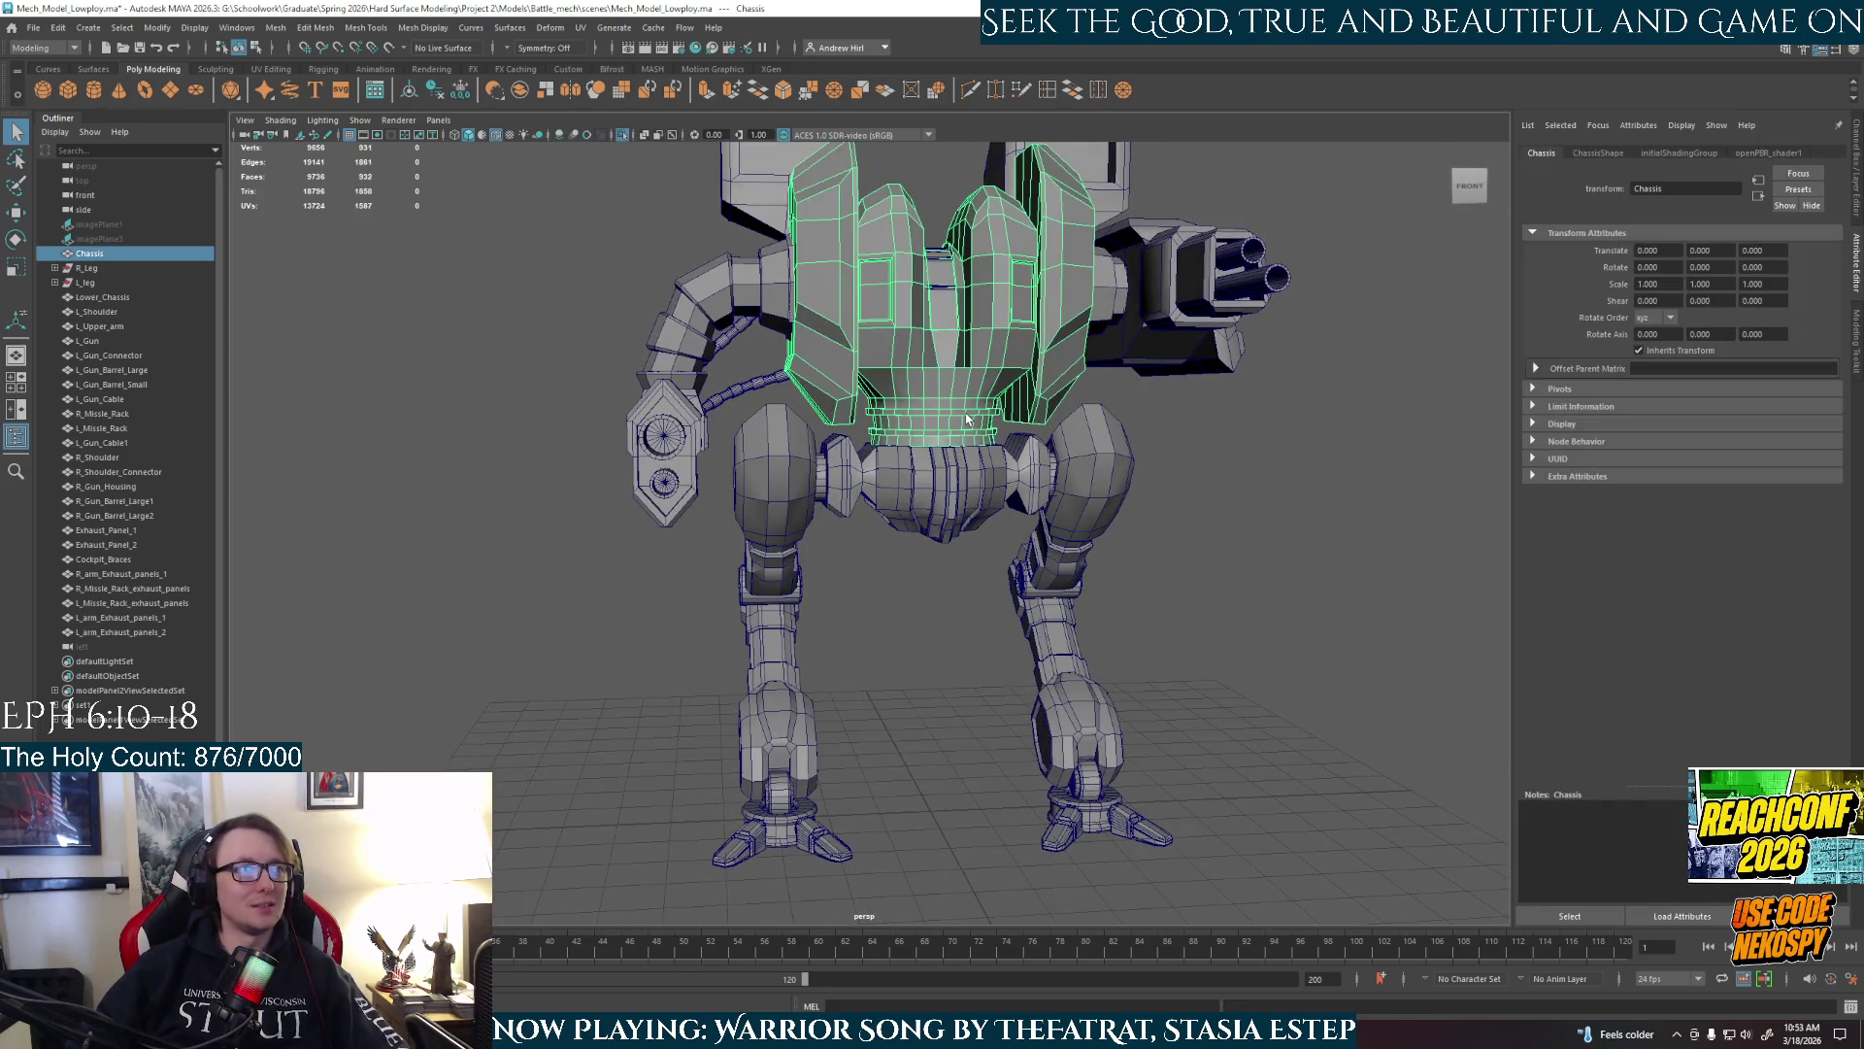
pyautogui.press('3')
pyautogui.click(958, 679)
pyautogui.moveTo(957, 679)
pyautogui.keyDown('alt'); pyautogui.mouseDown()
pyautogui.moveTo(984, 419)
pyautogui.moveTo(960, 583)
pyautogui.mouseUp(); pyautogui.keyUp('alt')
pyautogui.click(951, 467)
pyautogui.press('1')
pyautogui.press('3')
pyautogui.press('1')
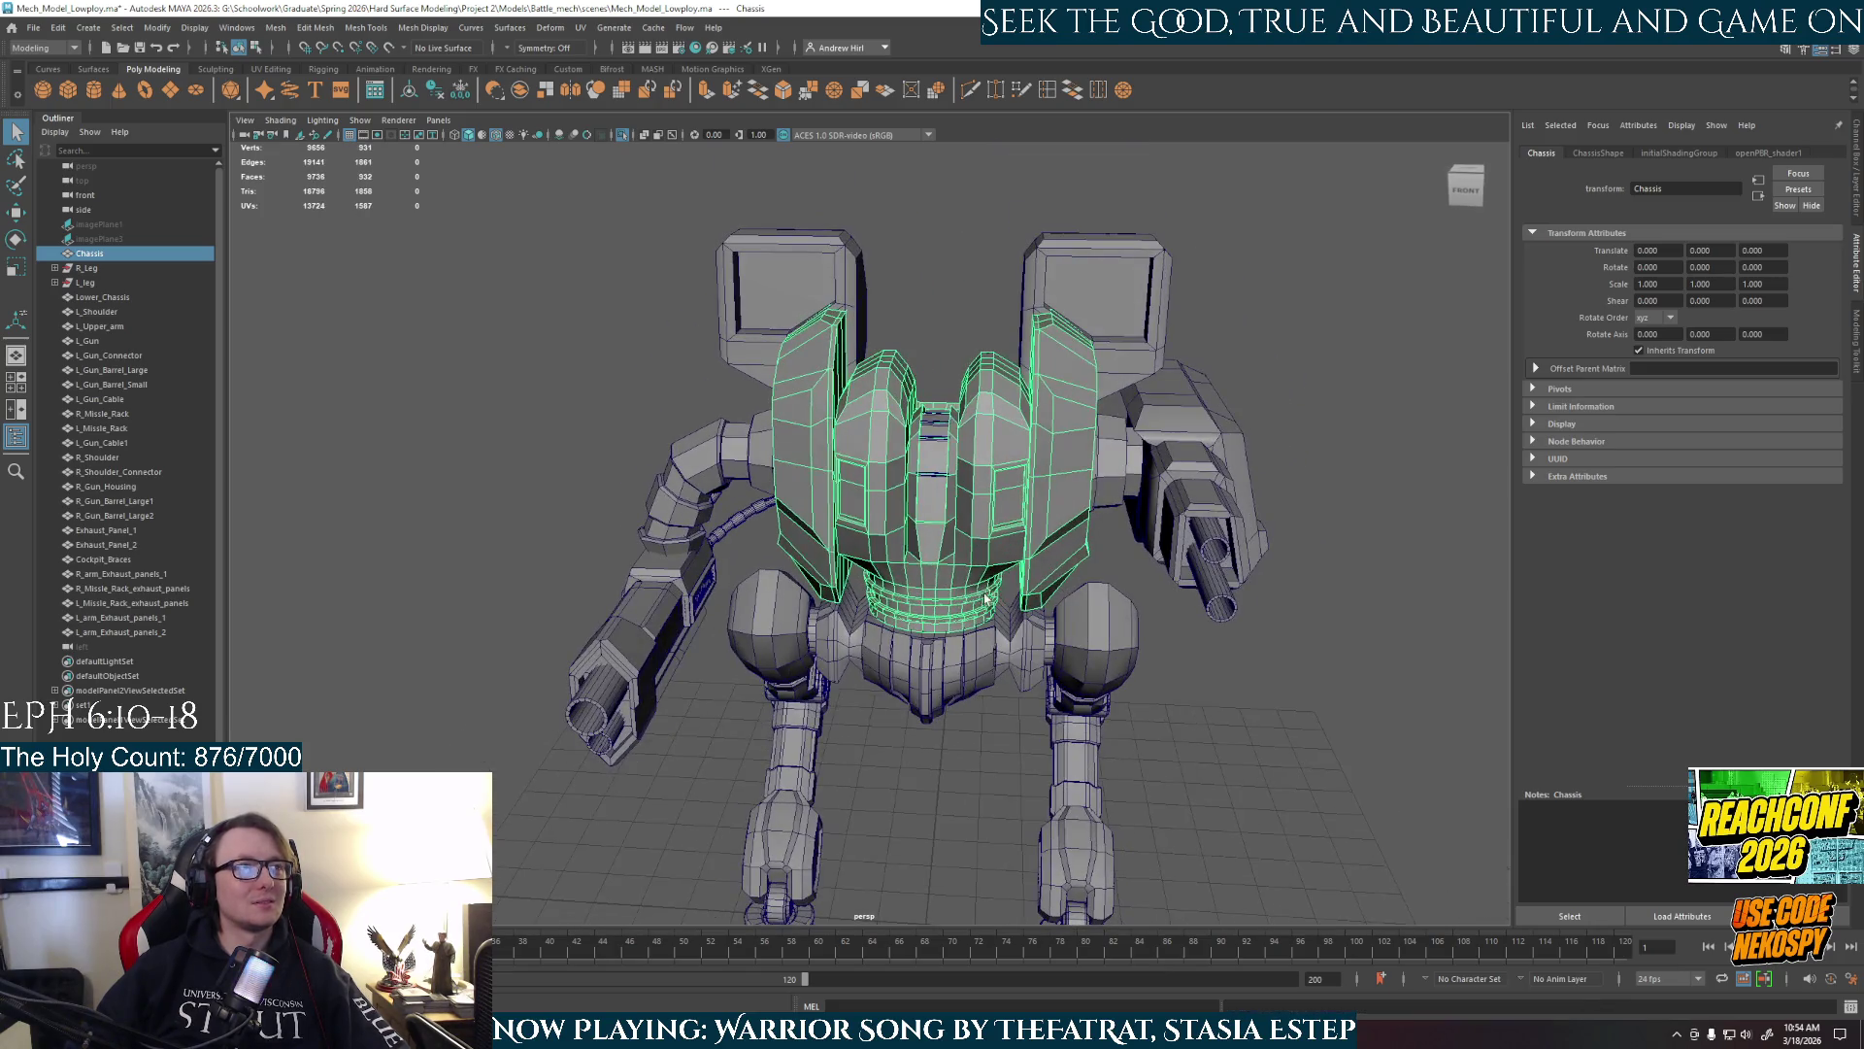
pyautogui.press('3')
pyautogui.press('1')
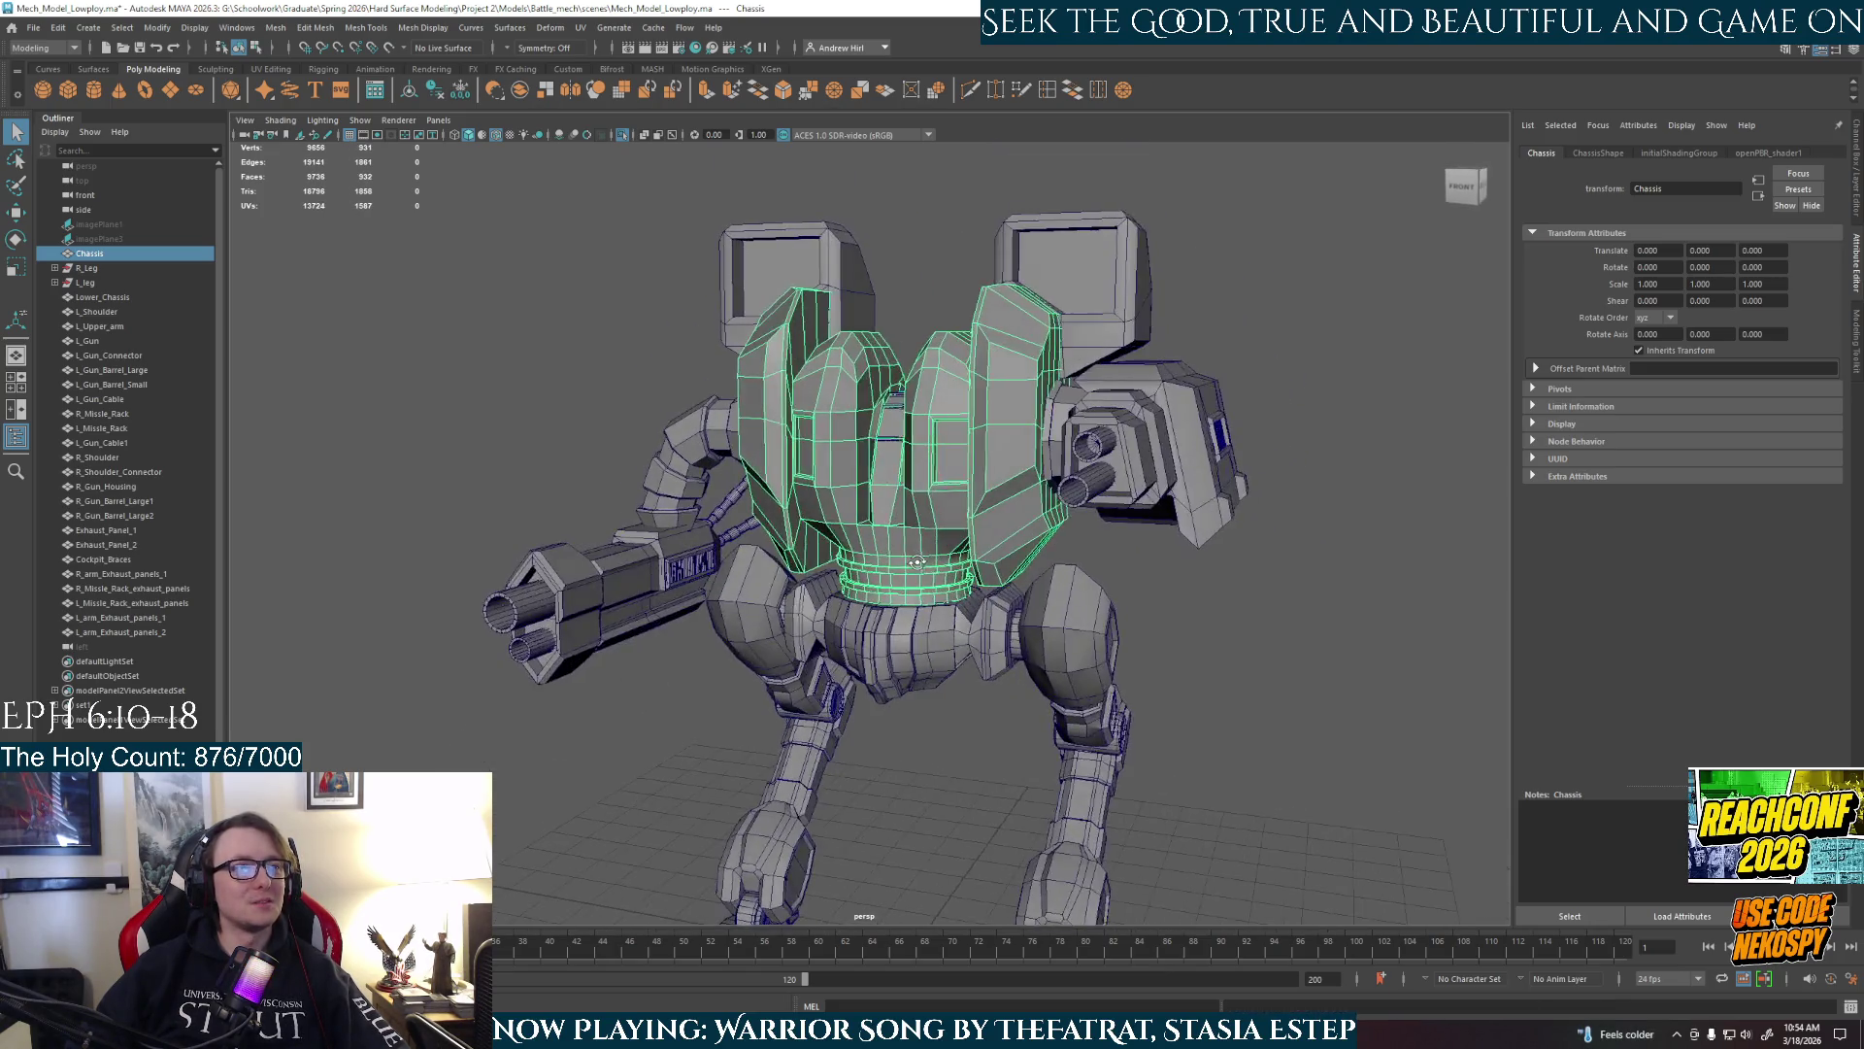
pyautogui.scroll(5, 987, 534)
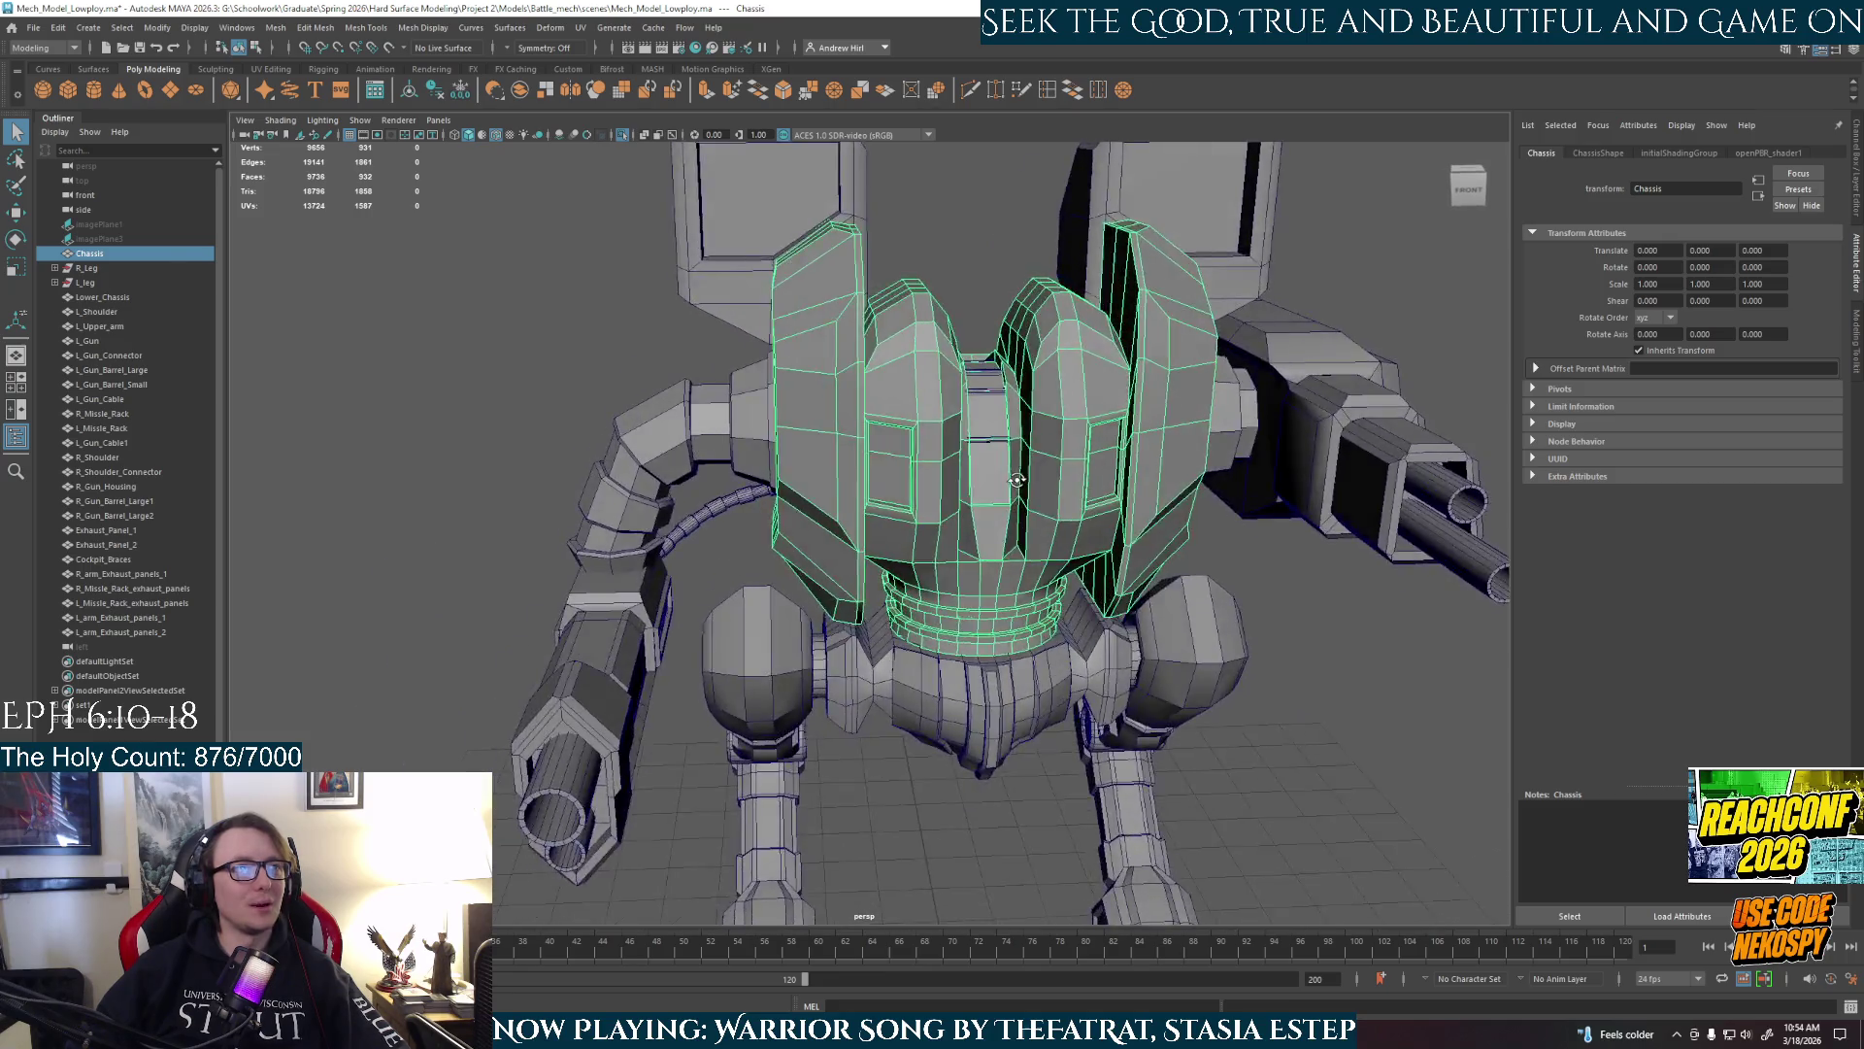
pyautogui.keyDown('alt'); pyautogui.moveTo(1016, 480); pyautogui.dragTo(1087, 471); pyautogui.keyUp('alt')
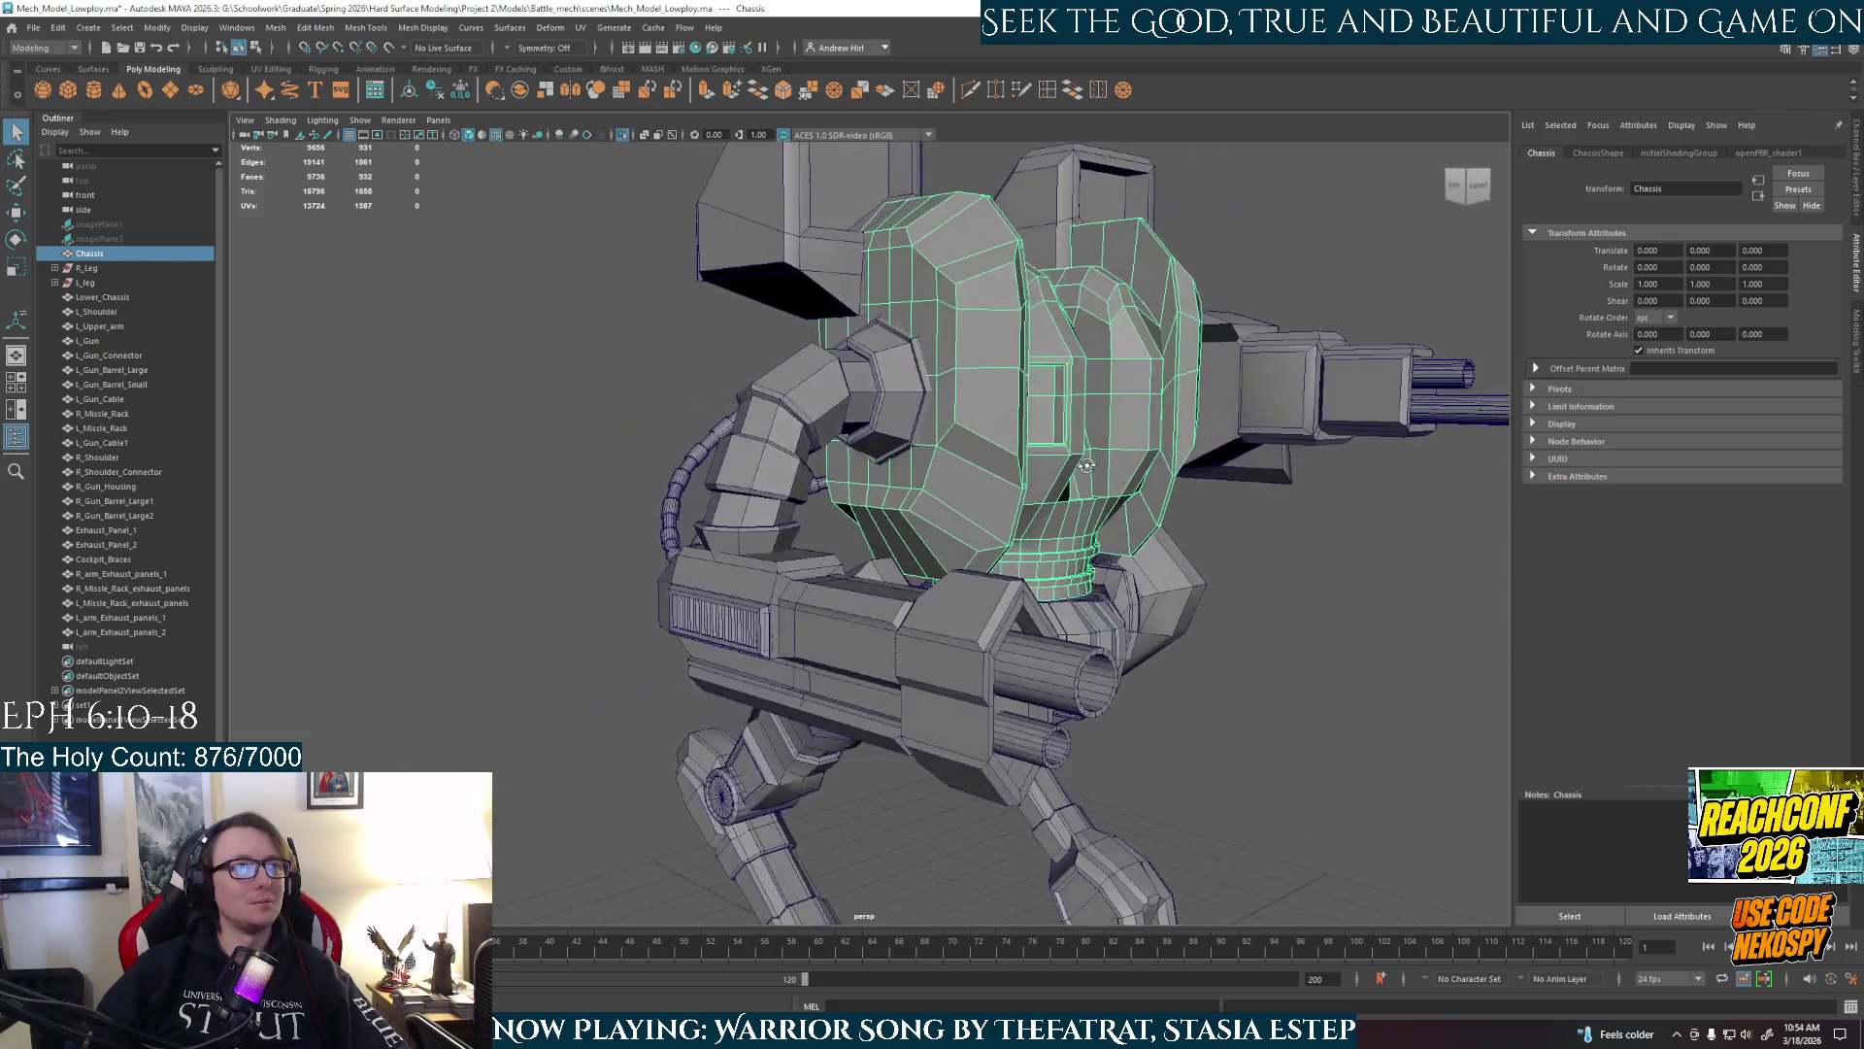
pyautogui.rightClick(1014, 476)
pyautogui.click(1282, 660)
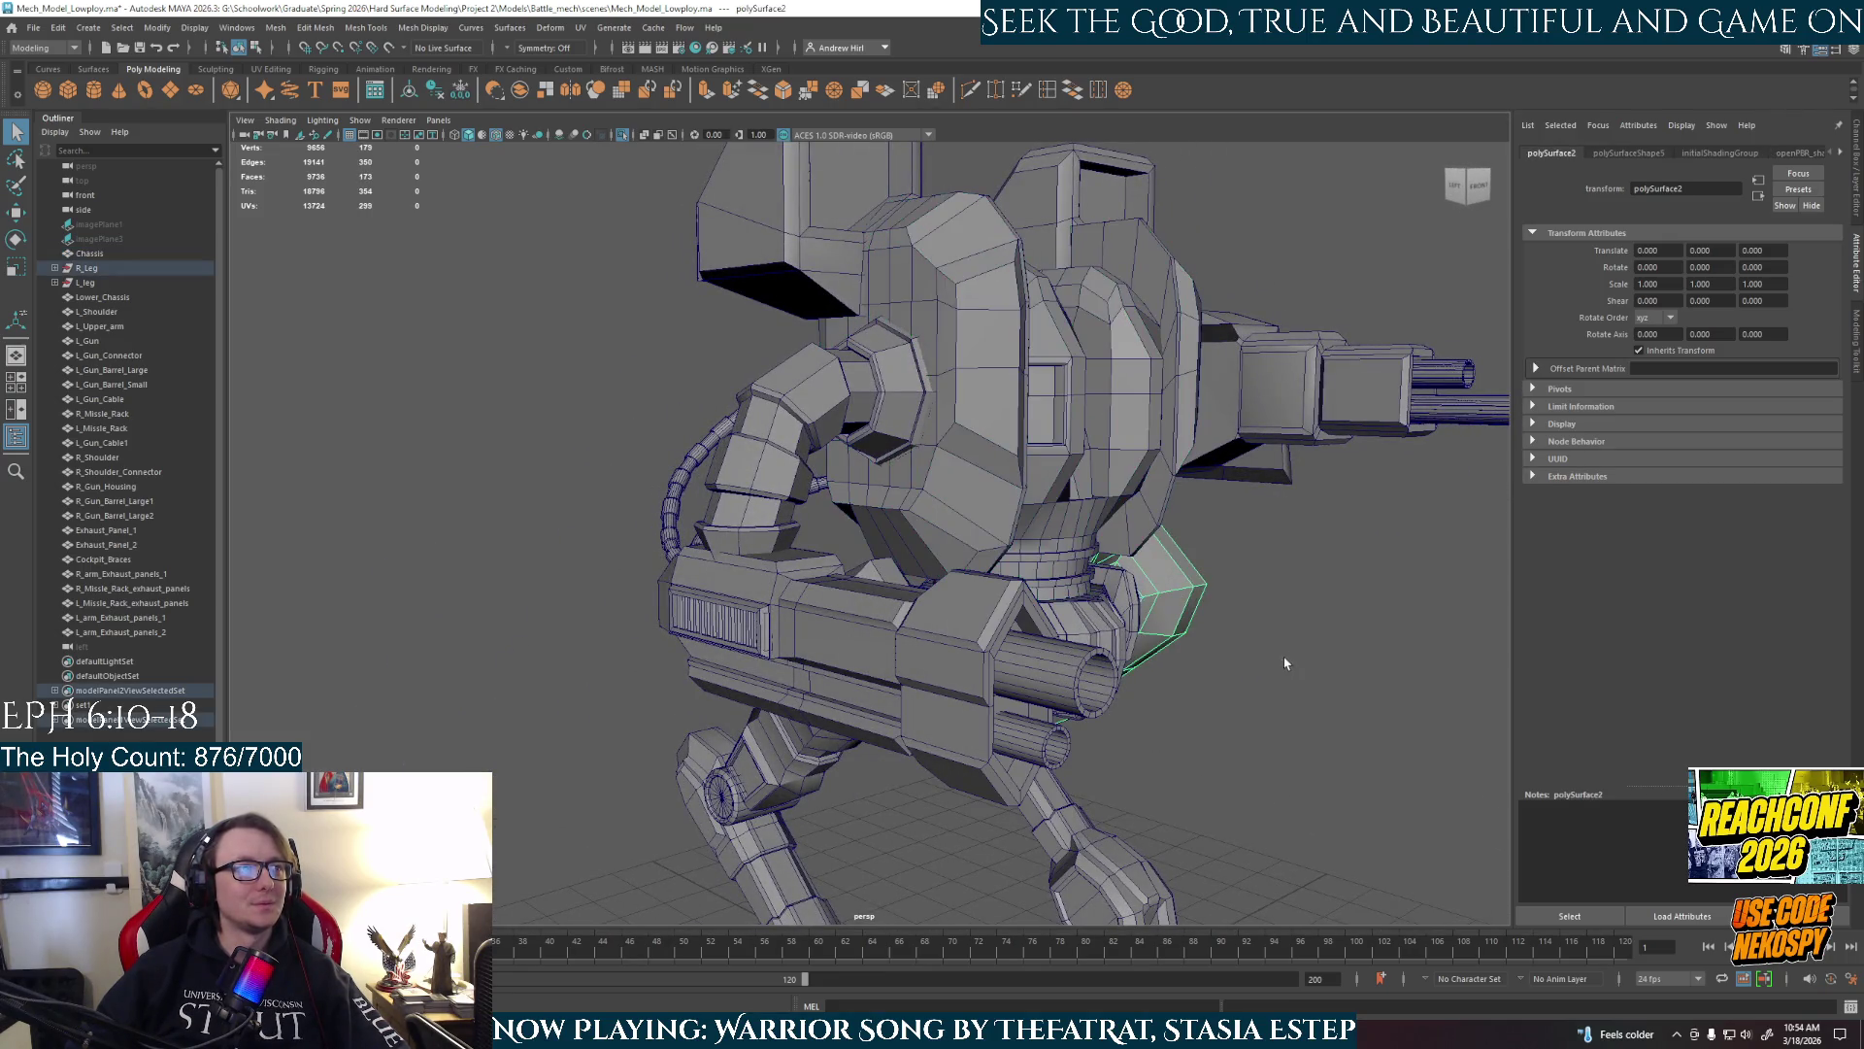
pyautogui.press('a')
pyautogui.keyDown('alt'); pyautogui.moveTo(1261, 668); pyautogui.dragTo(1118, 777); pyautogui.keyUp('alt')
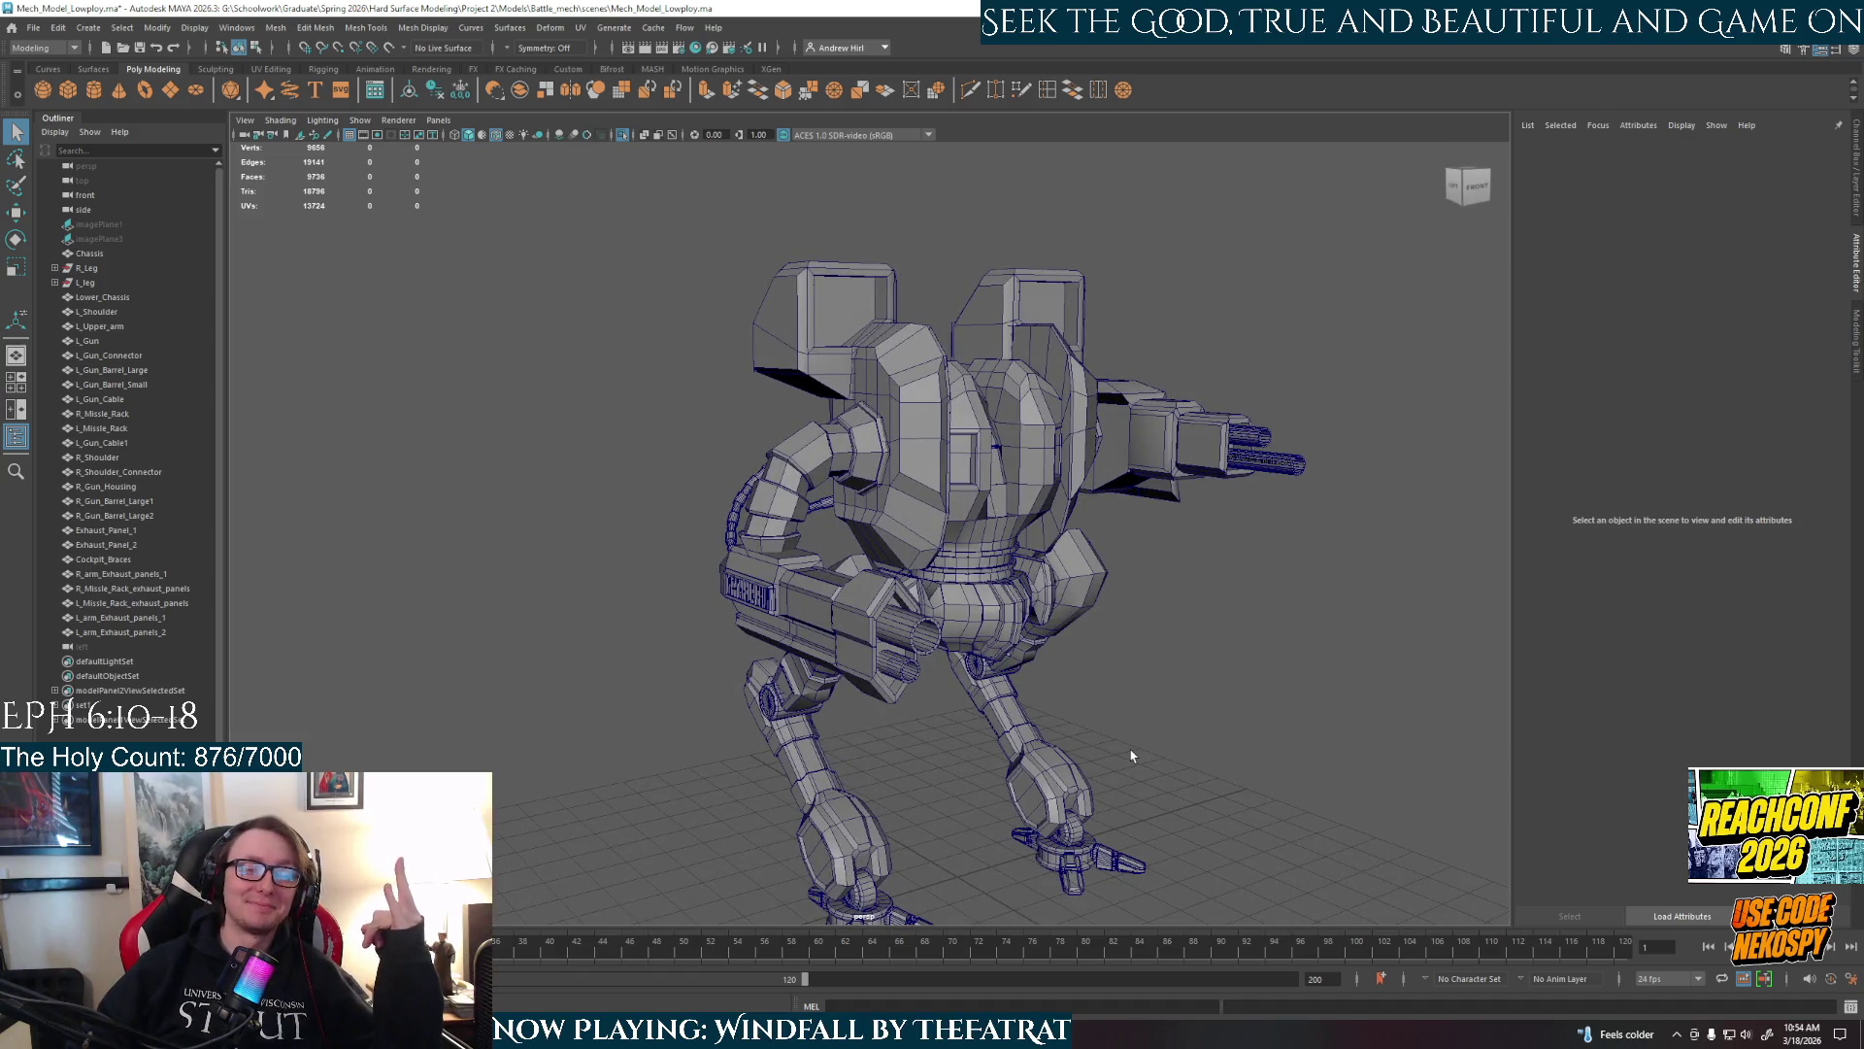
pyautogui.moveTo(1024, 746)
pyautogui.keyDown('alt'); pyautogui.mouseDown()
pyautogui.moveTo(583, 749)
pyautogui.moveTo(874, 742)
pyautogui.moveTo(952, 637)
pyautogui.moveTo(1128, 657)
pyautogui.moveTo(974, 696)
pyautogui.moveTo(1158, 724)
pyautogui.mouseUp(); pyautogui.keyUp('alt')
pyautogui.scroll(5, 1158, 724)
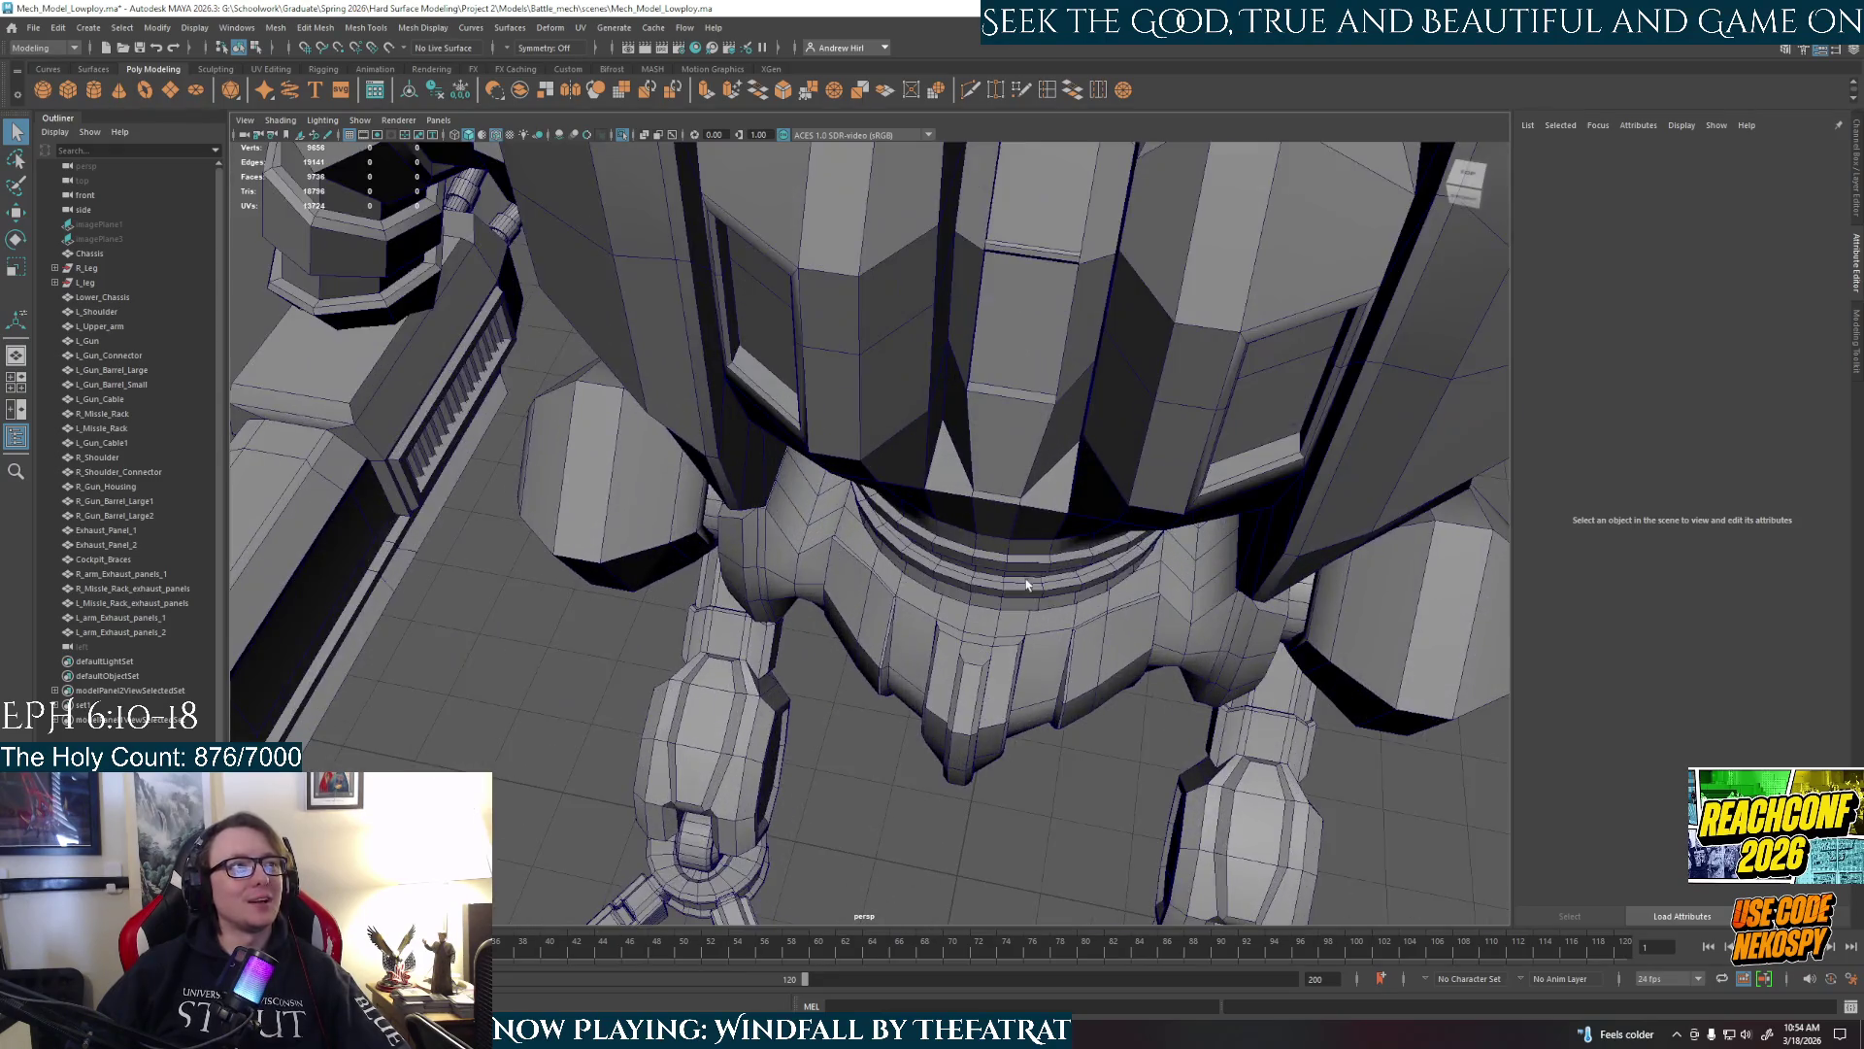
pyautogui.moveTo(1117, 631)
pyautogui.keyDown('alt'); pyautogui.mouseDown()
pyautogui.moveTo(1061, 492)
pyautogui.moveTo(1070, 615)
pyautogui.moveTo(1019, 670)
pyautogui.moveTo(1102, 631)
pyautogui.mouseUp(); pyautogui.keyUp('alt')
pyautogui.scroll(-8, 1075, 664)
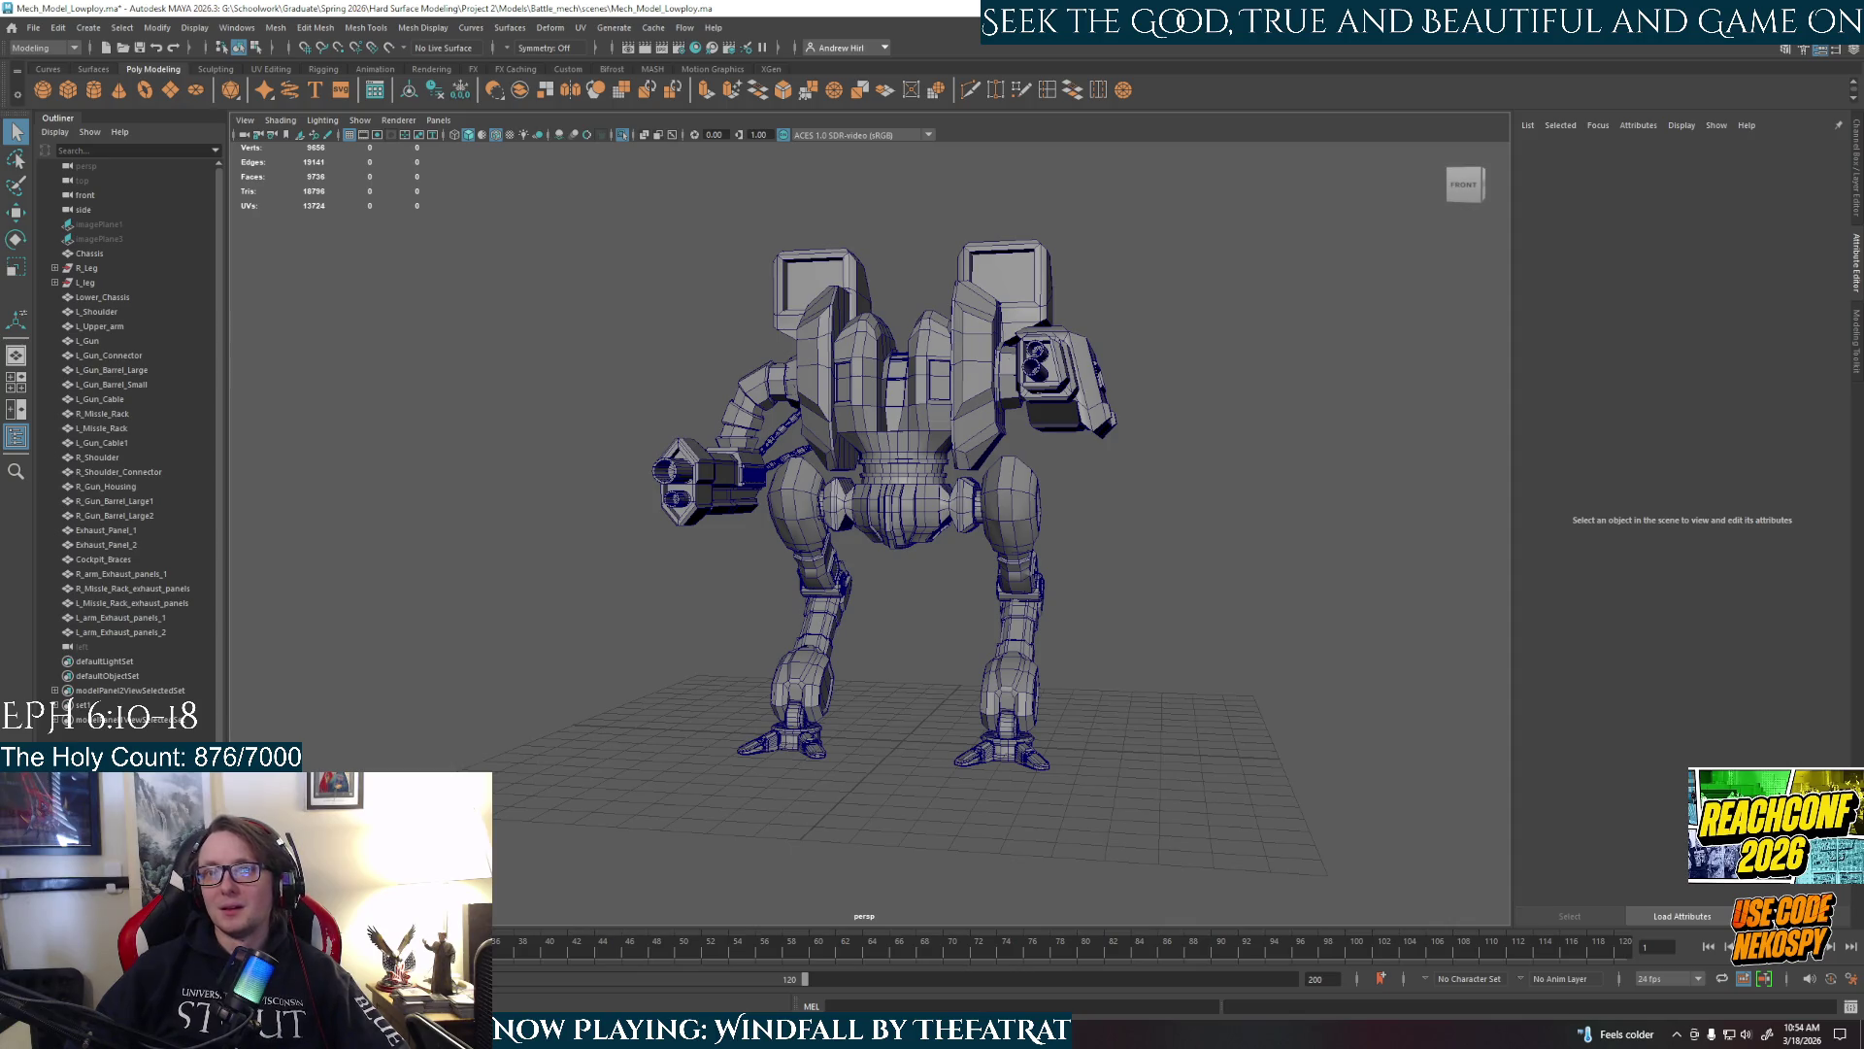